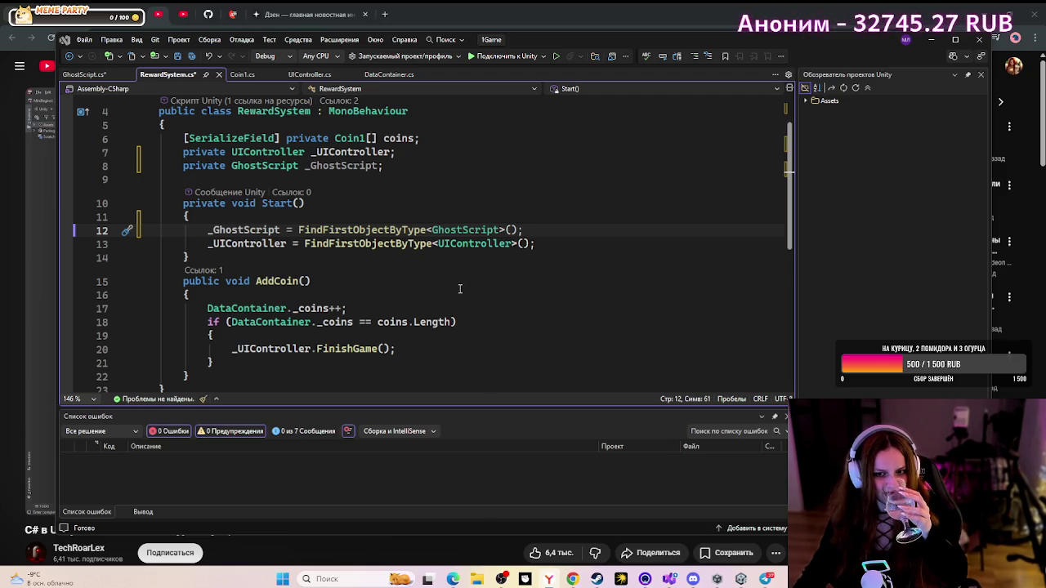
- Play a short stretch of the YouTube tutorial, then pause it
{"action": "left_click", "coordinate": [547, 580]}
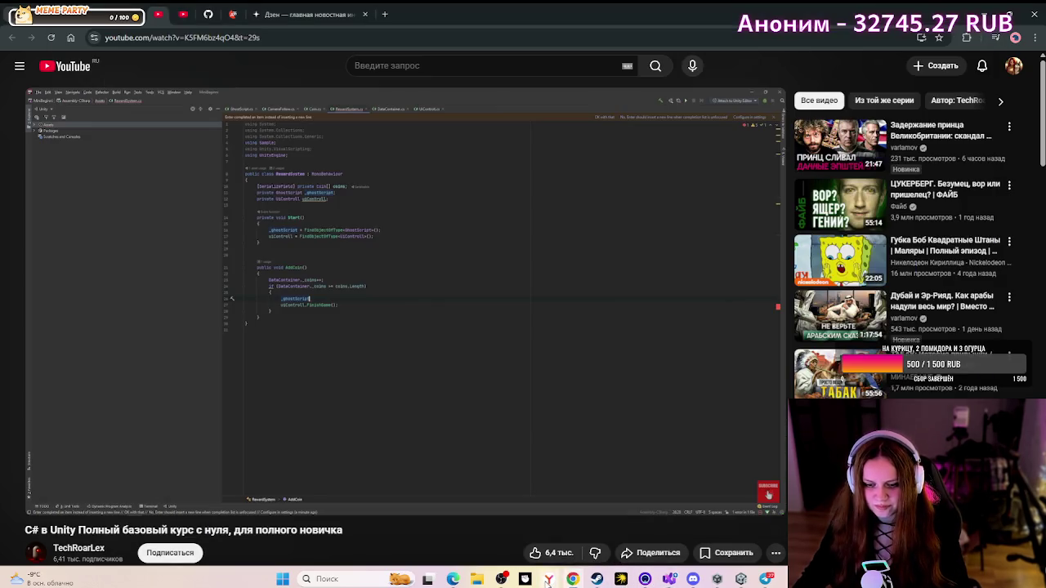
{"action": "left_click", "coordinate": [405, 321]}
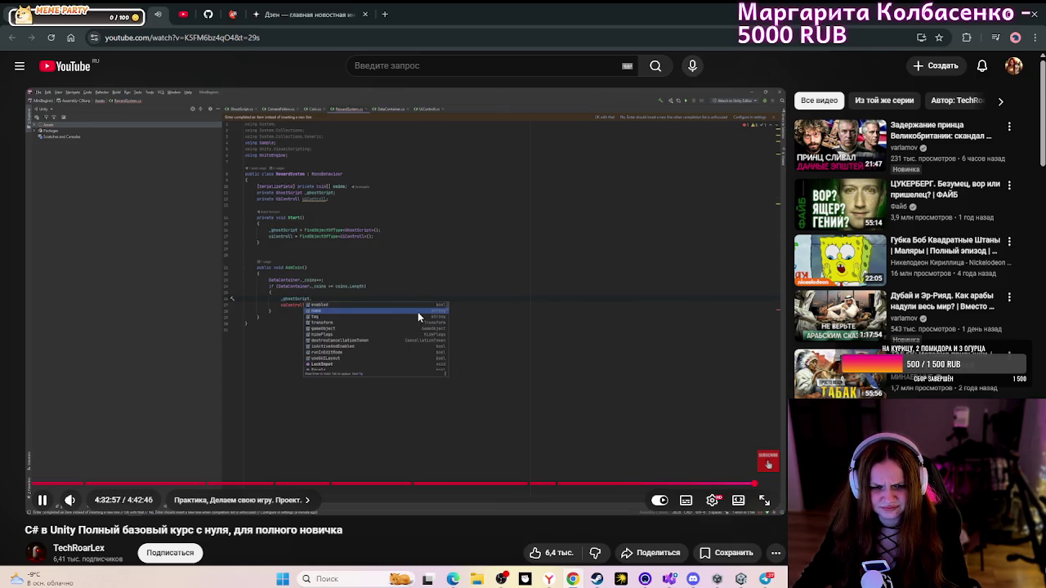
{"action": "left_click", "coordinate": [582, 320]}
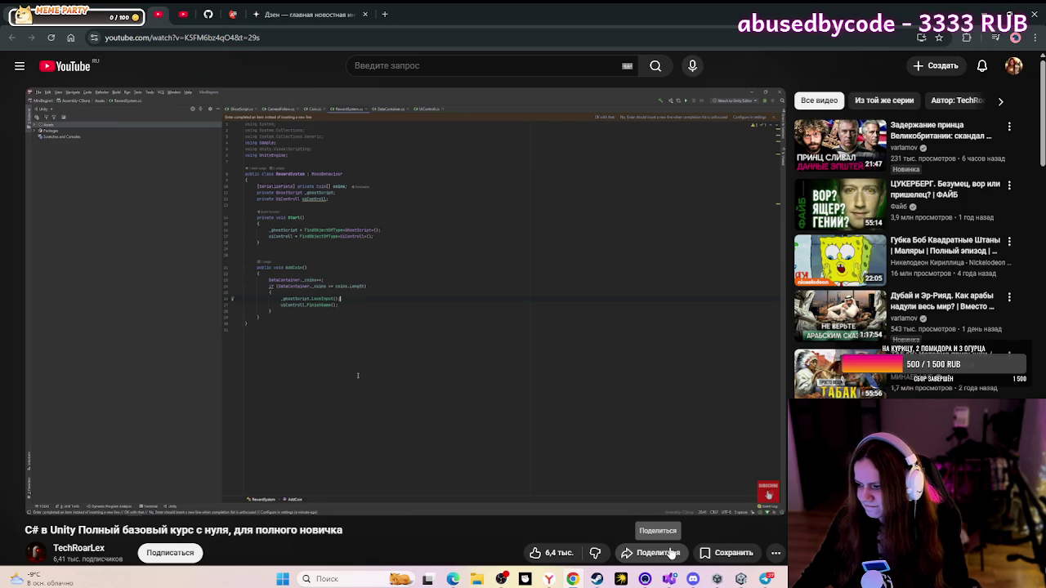
- Insert a new blank line after the opening brace on line 19 in AddCoin's if block
{"action": "left_click", "coordinate": [670, 578]}
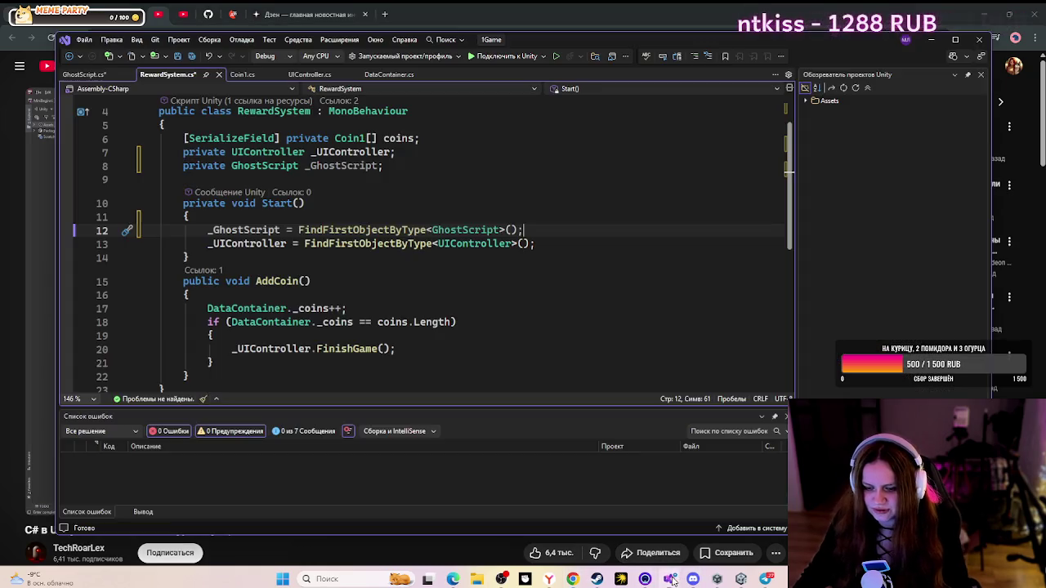
{"action": "scroll", "coordinate": [447, 350], "scroll_direction": "down", "scroll_amount": 2}
{"action": "left_click", "coordinate": [346, 257]}
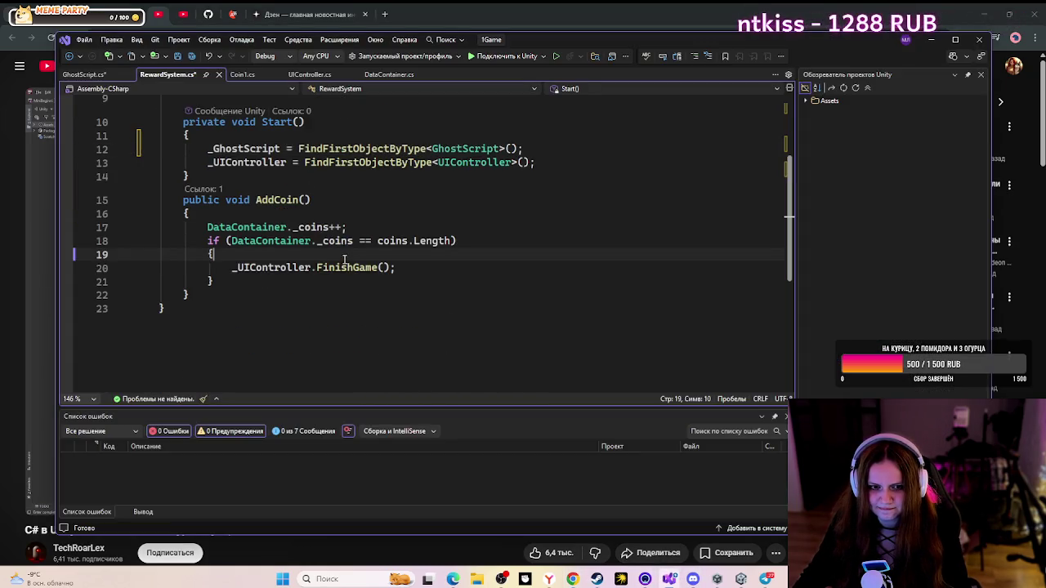
{"action": "key", "text": "Return"}
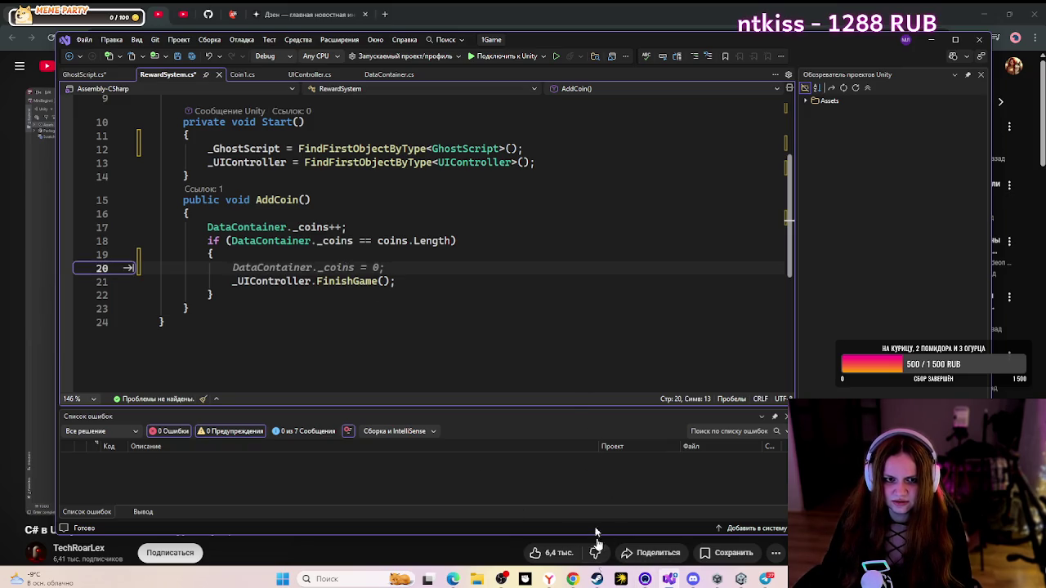
{"action": "left_click", "coordinate": [573, 579]}
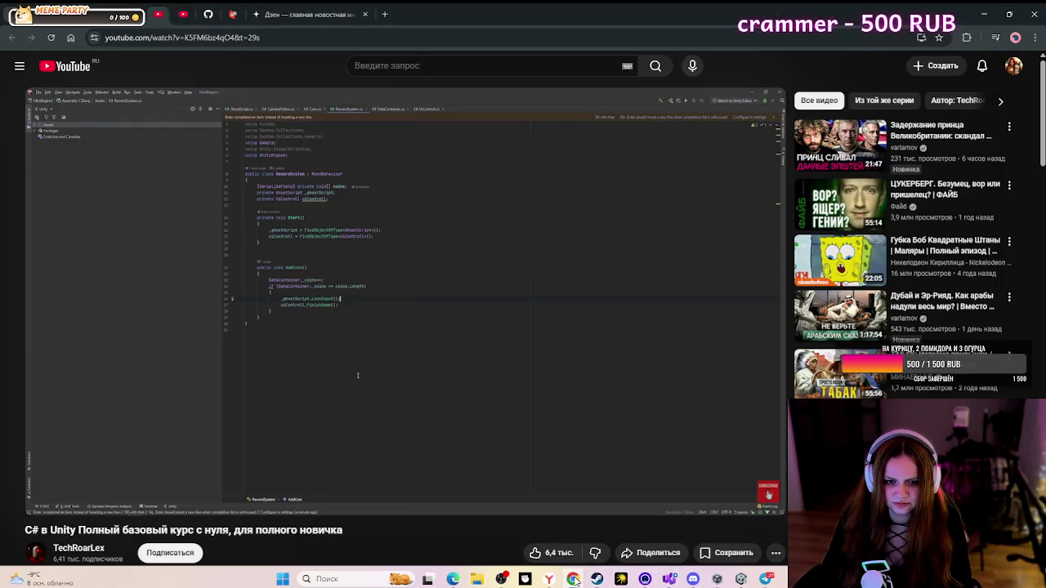
{"action": "left_click", "coordinate": [573, 580]}
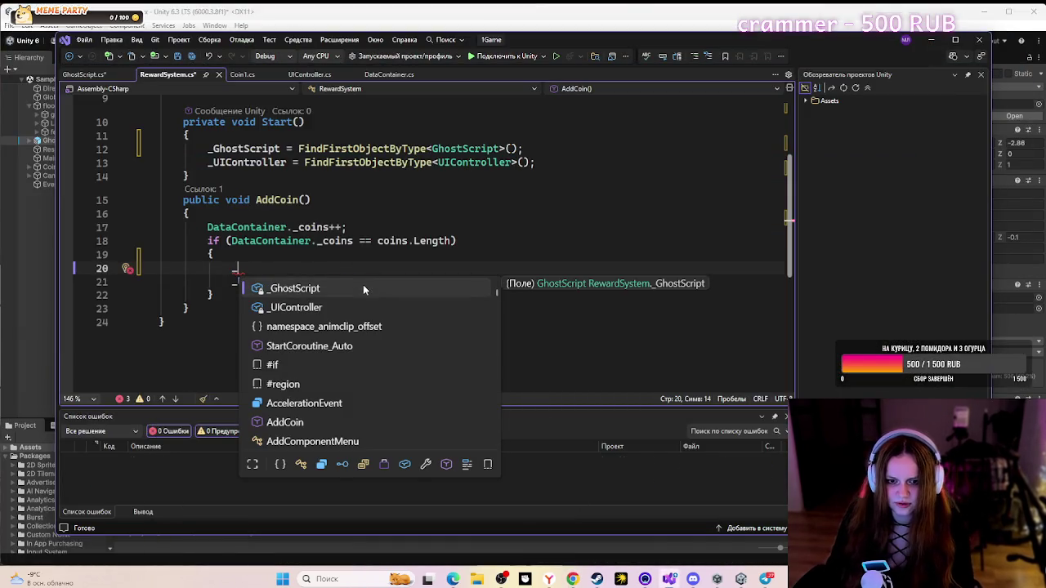
- Write _GhostScript.LockInput(); on line 20 with IntelliSense completion
{"action": "double_click", "coordinate": [365, 285]}
{"action": "type", "text": "."}
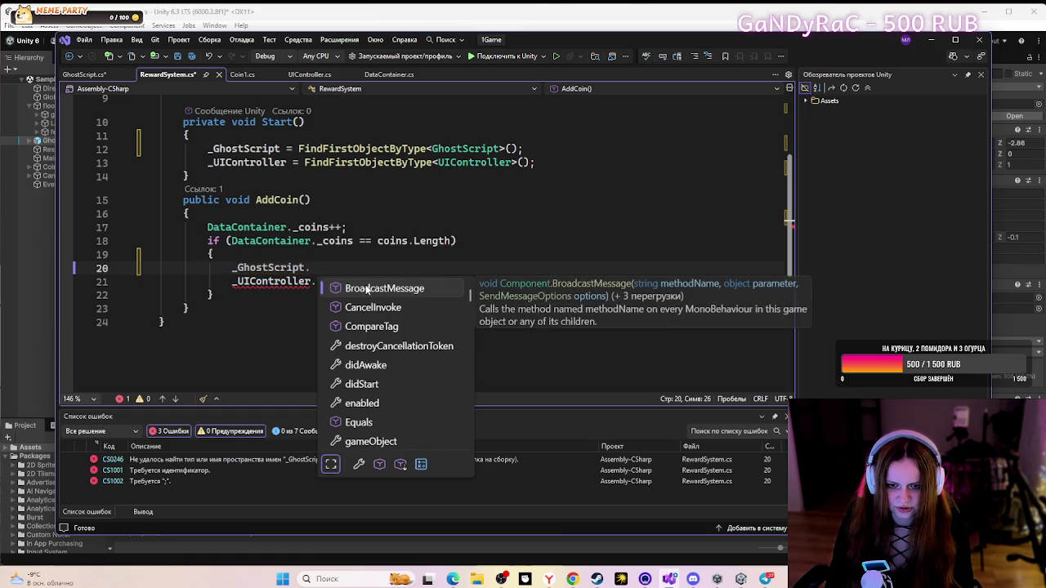
{"action": "type", "text": "Lo"}
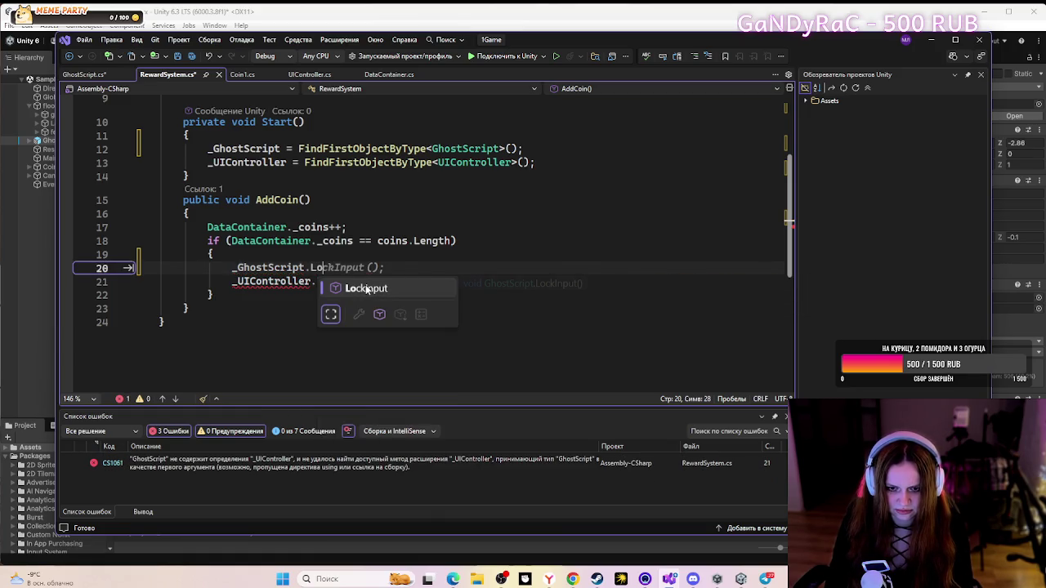
{"action": "key", "text": "Tab"}
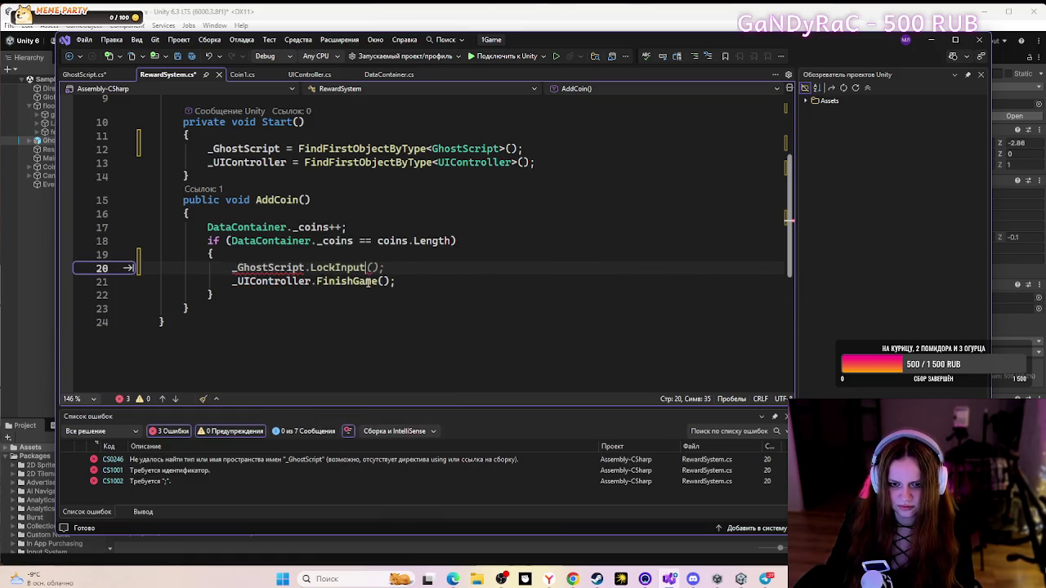
{"action": "key", "text": "BackSpace"}
{"action": "key", "text": "BackSpace"}
{"action": "type", "text": ")"}
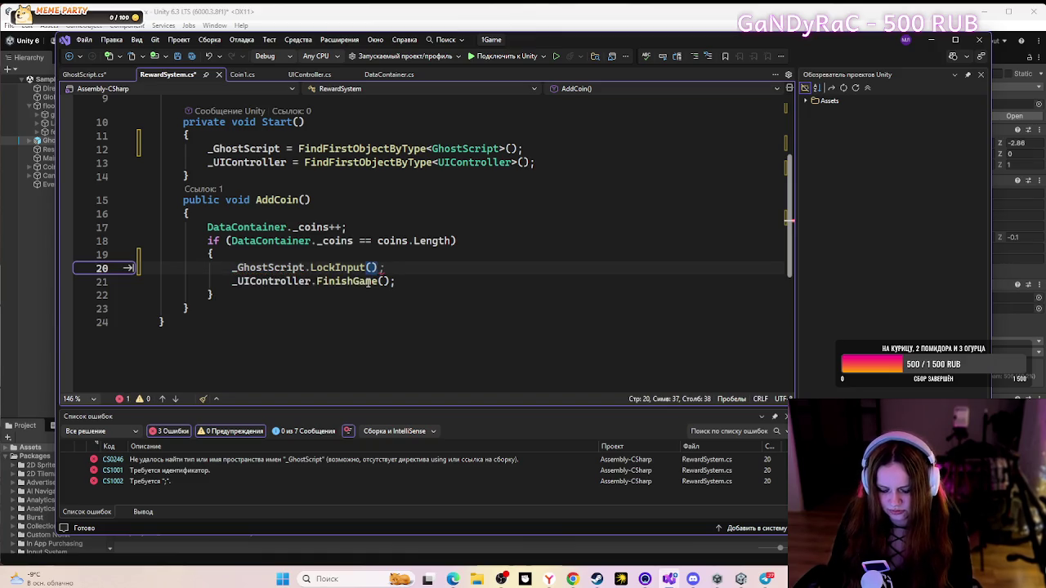
{"action": "type", "text": ";"}
- Check the _GhostScript field declaration and save RewardSystem.cs
{"action": "scroll", "coordinate": [387, 253], "scroll_direction": "up", "scroll_amount": 3}
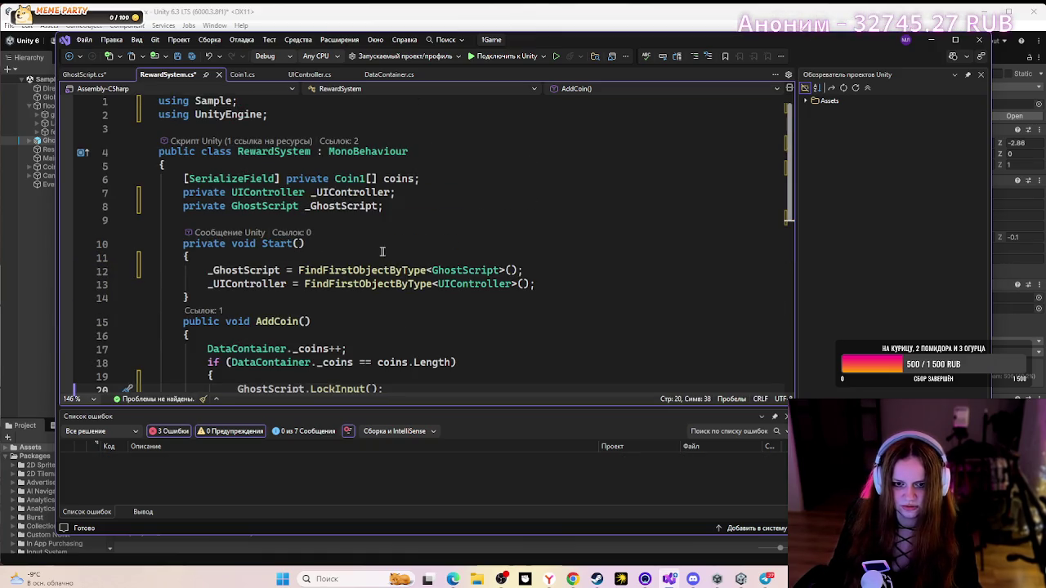
{"action": "left_click", "coordinate": [317, 211]}
{"action": "scroll", "coordinate": [612, 215], "scroll_direction": "down", "scroll_amount": 3}
{"action": "left_click", "coordinate": [504, 250]}
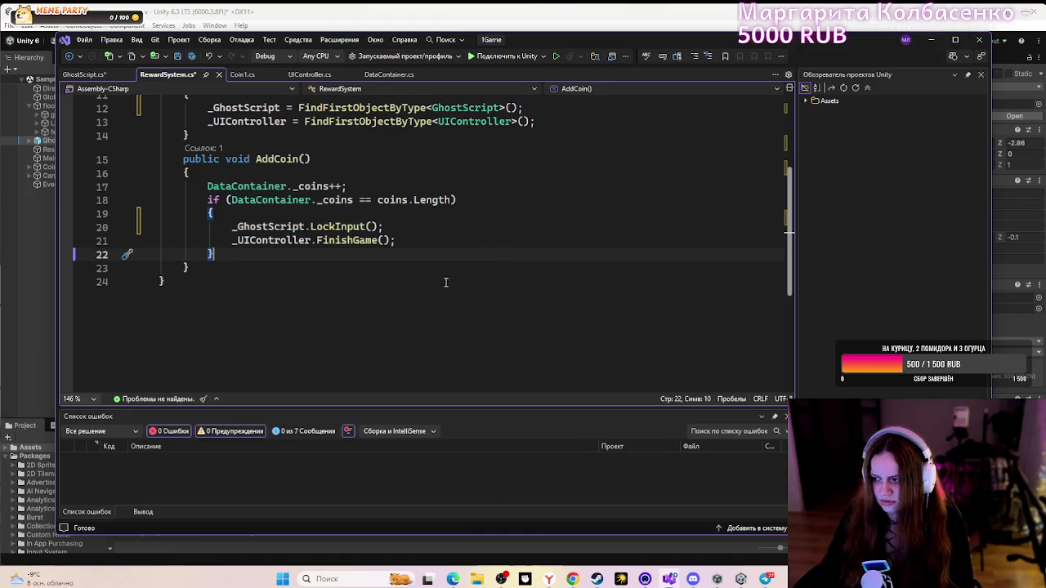
{"action": "key", "text": "ctrl+s"}
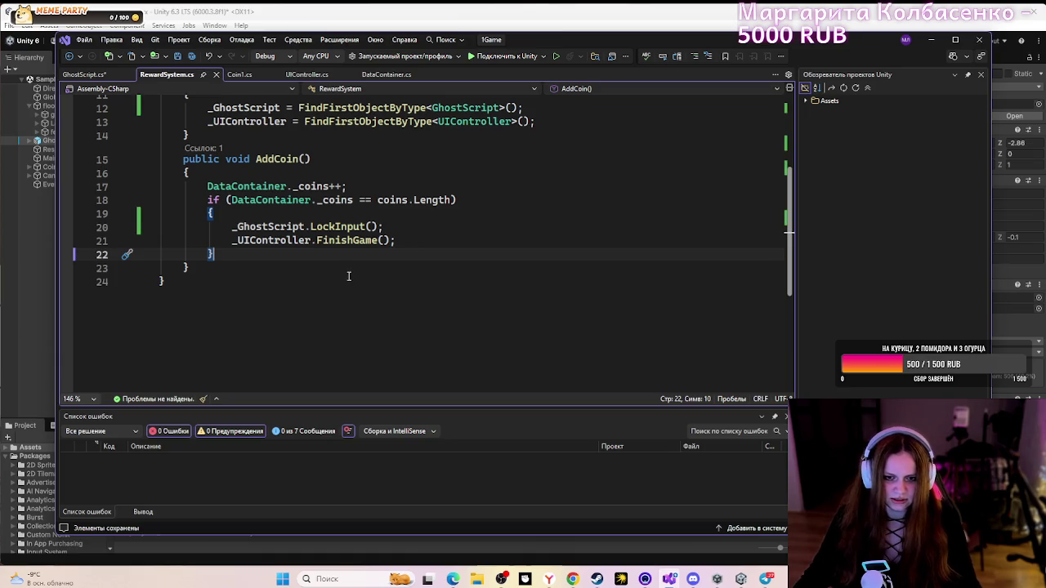
{"action": "left_click", "coordinate": [568, 583]}
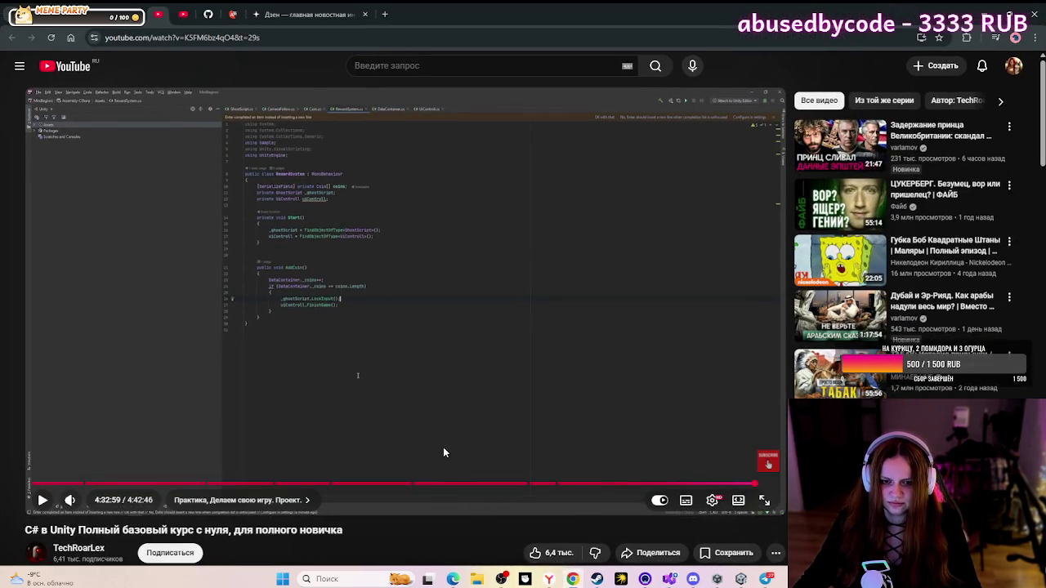
- Play the tutorial on to its Unity maze demo at 4:33:02, then bring Unity forward
{"action": "left_click", "coordinate": [472, 389]}
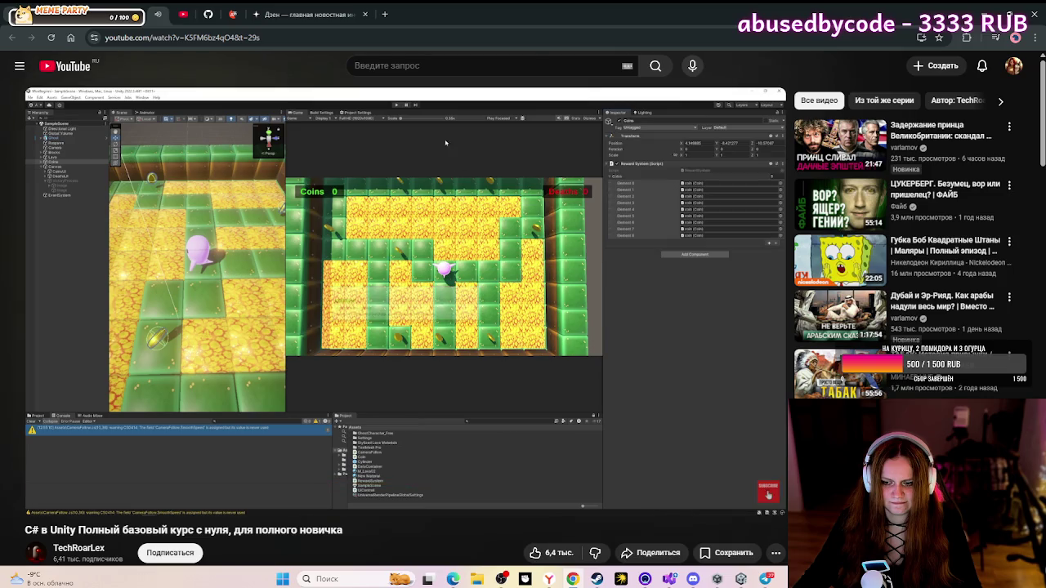
{"action": "left_click", "coordinate": [741, 579]}
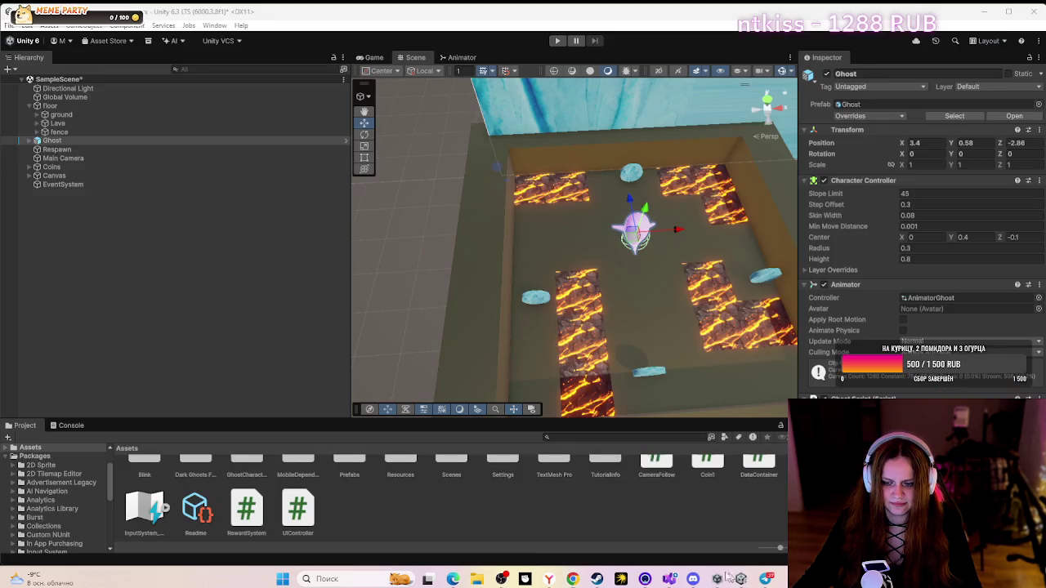
- Try Play Mode twice, finding it blocked by error CS1061 because GhostScript lacks LockInput
{"action": "mouse_move", "coordinate": [692, 579]}
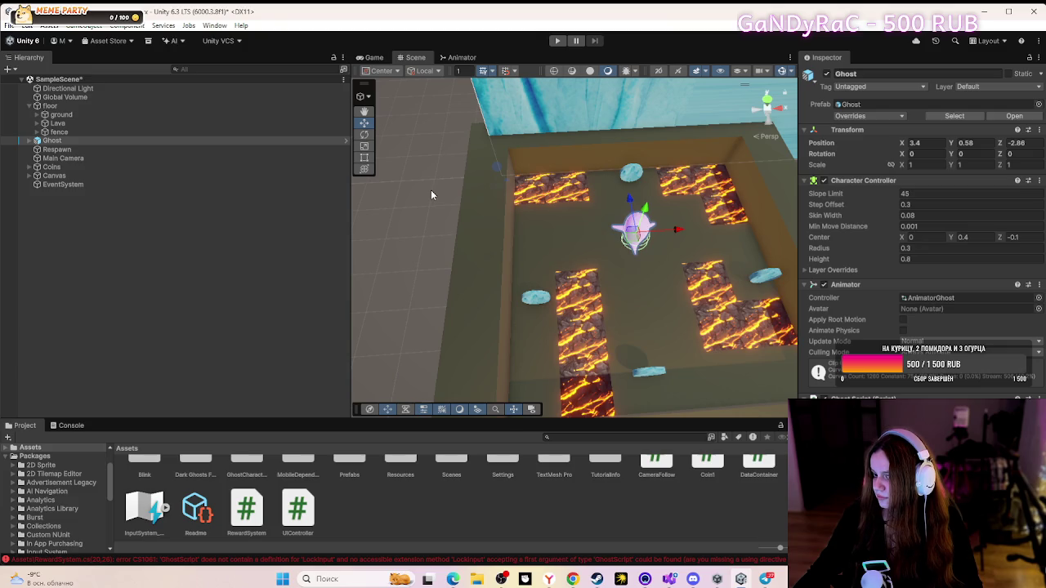
{"action": "left_click", "coordinate": [557, 41]}
{"action": "left_click", "coordinate": [572, 579]}
{"action": "left_click", "coordinate": [501, 319]}
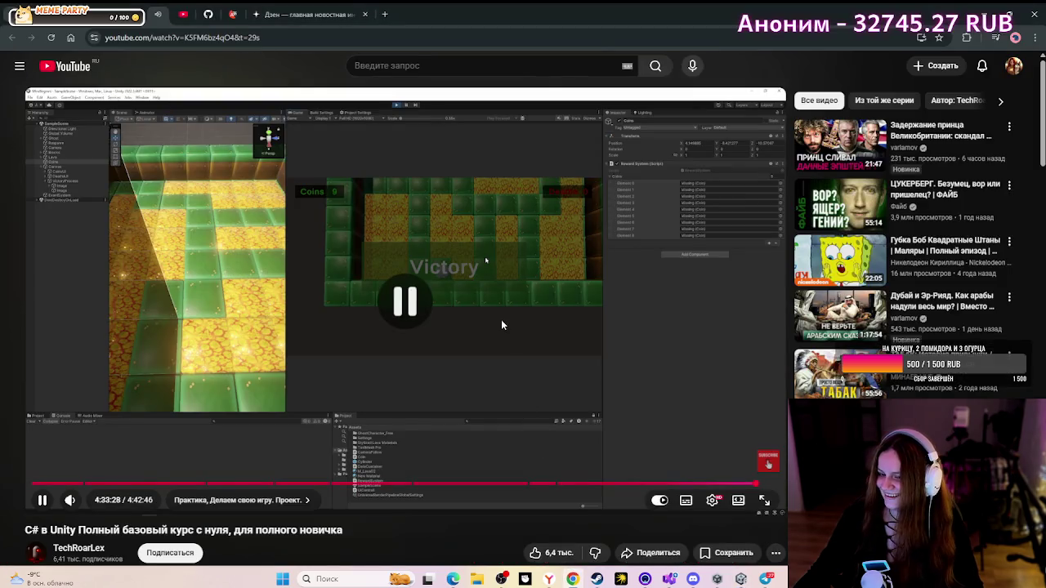
{"action": "left_click", "coordinate": [741, 578]}
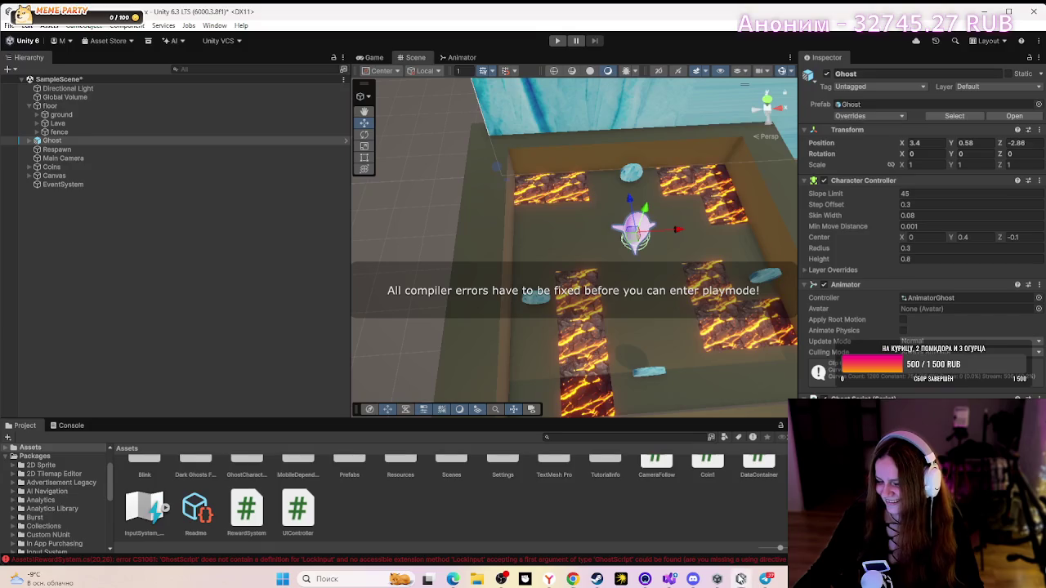
{"action": "left_click", "coordinate": [556, 41]}
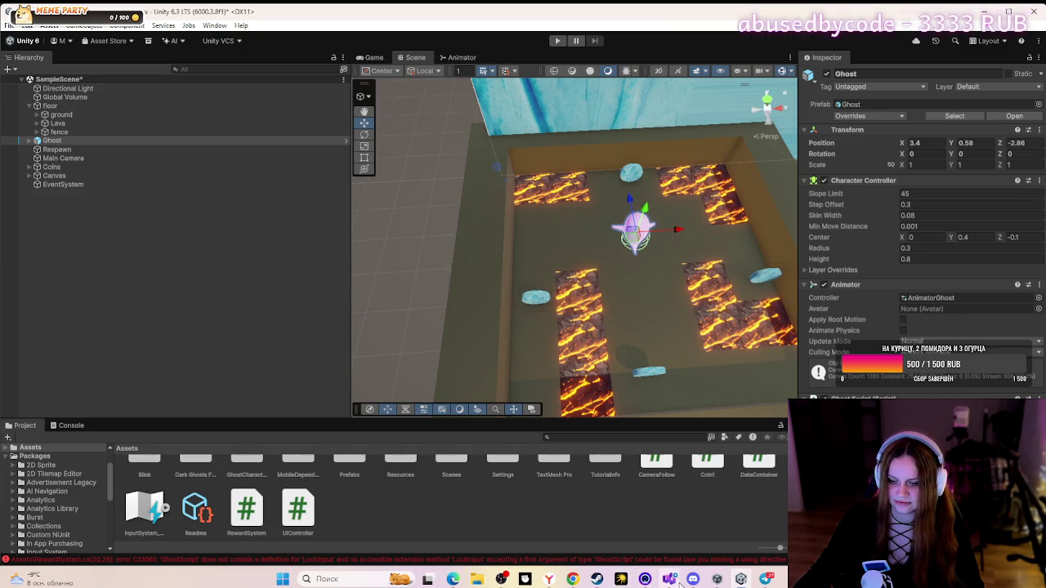
{"action": "left_click", "coordinate": [660, 561]}
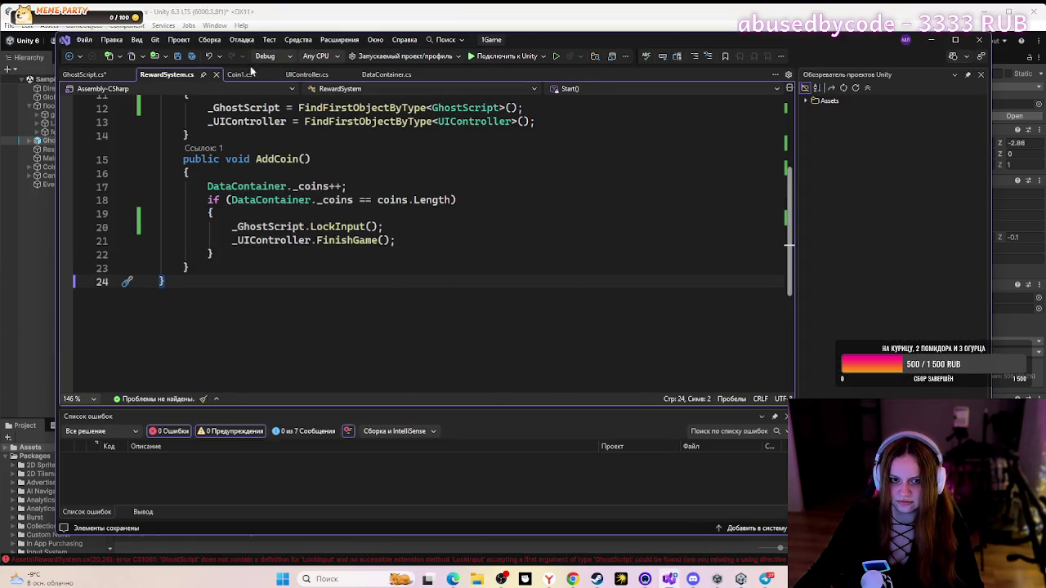
- Save GhostScript.cs with its LockInput method, let Unity recompile, and start Play Mode
{"action": "left_click", "coordinate": [239, 74]}
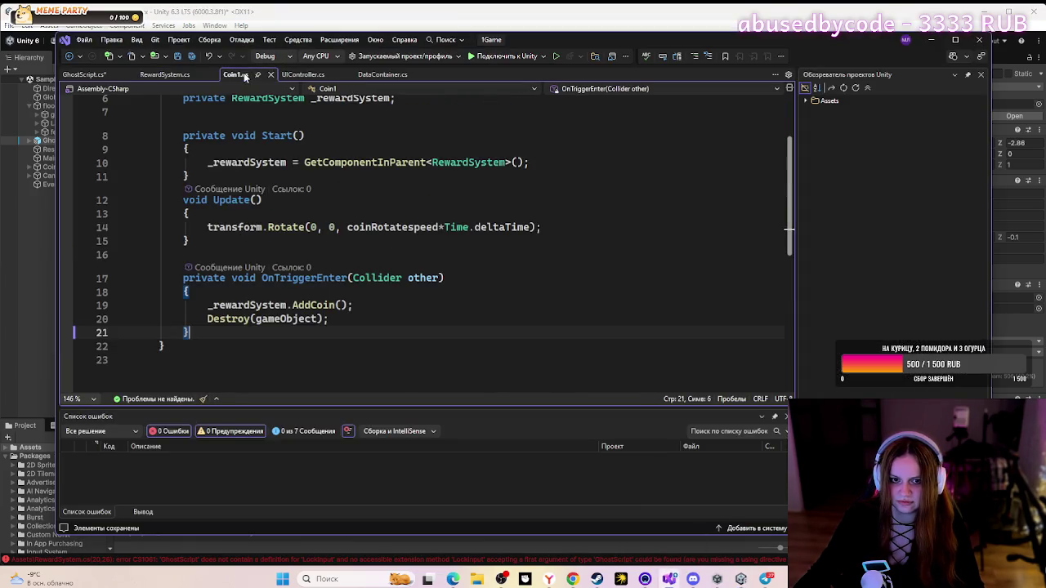
{"action": "left_click", "coordinate": [90, 75]}
{"action": "key", "text": "ctrl+s"}
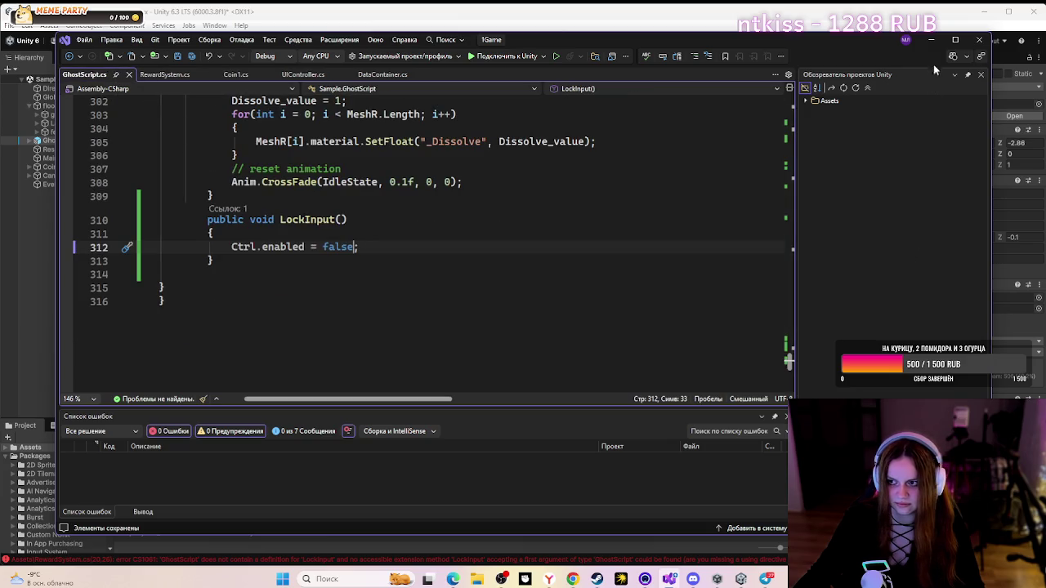
{"action": "left_click", "coordinate": [931, 39]}
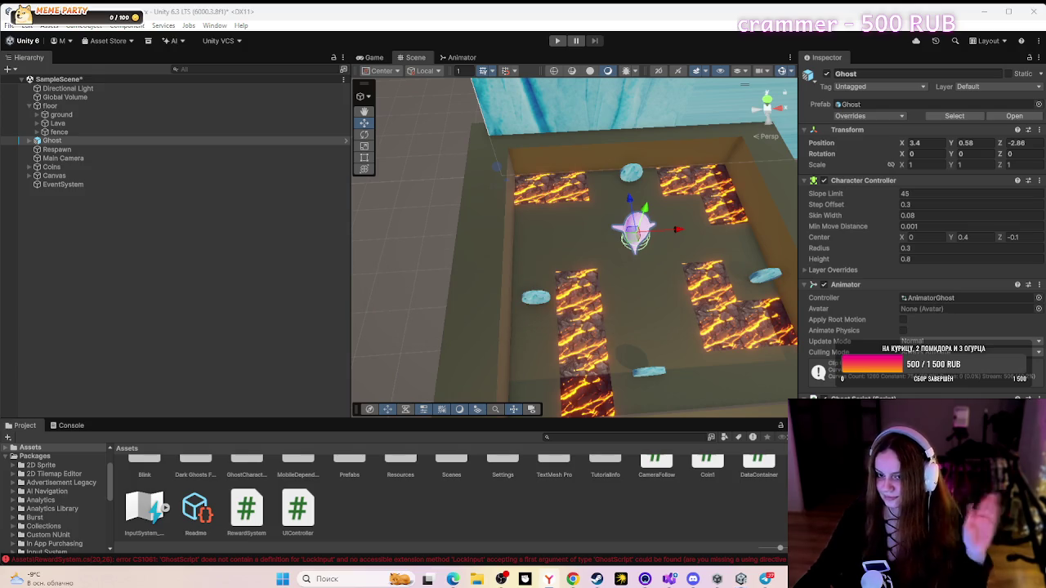
{"action": "left_click", "coordinate": [555, 41]}
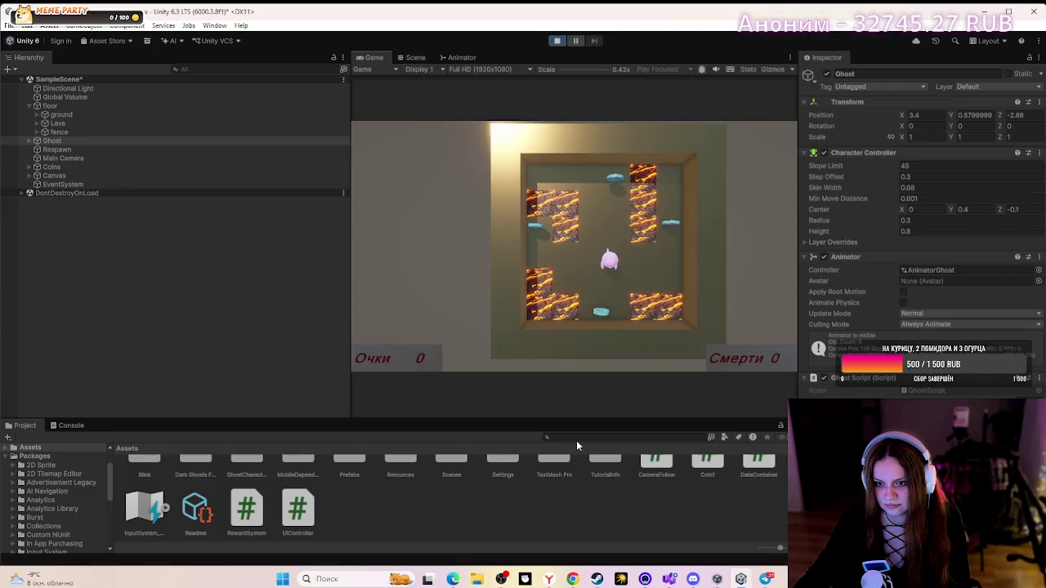
- Steer the ghost with W, A, S, D to collect all four points until Победа appears, then stop the game
{"action": "key", "text": "w"}
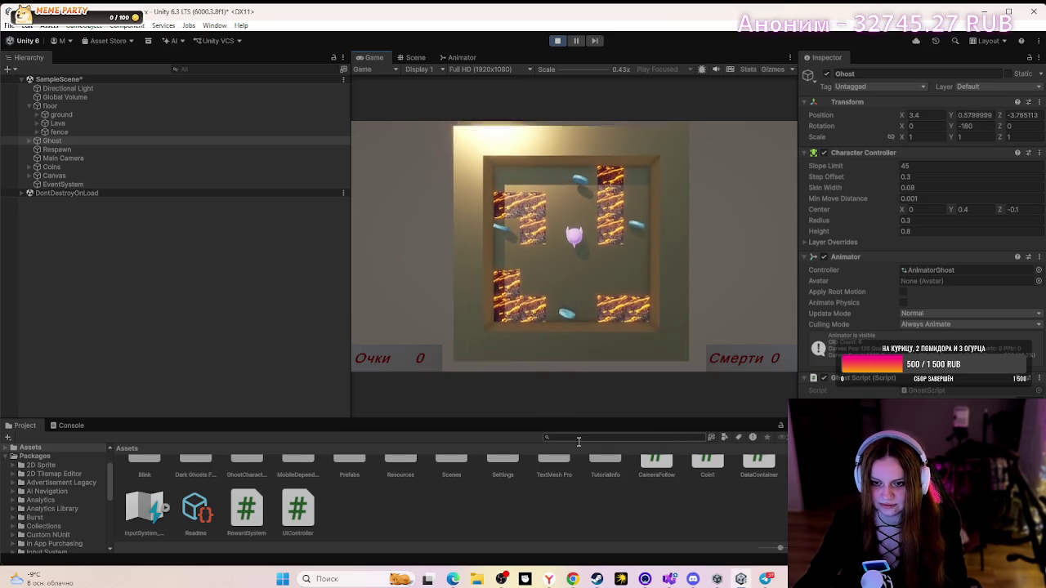
{"action": "key", "text": "s"}
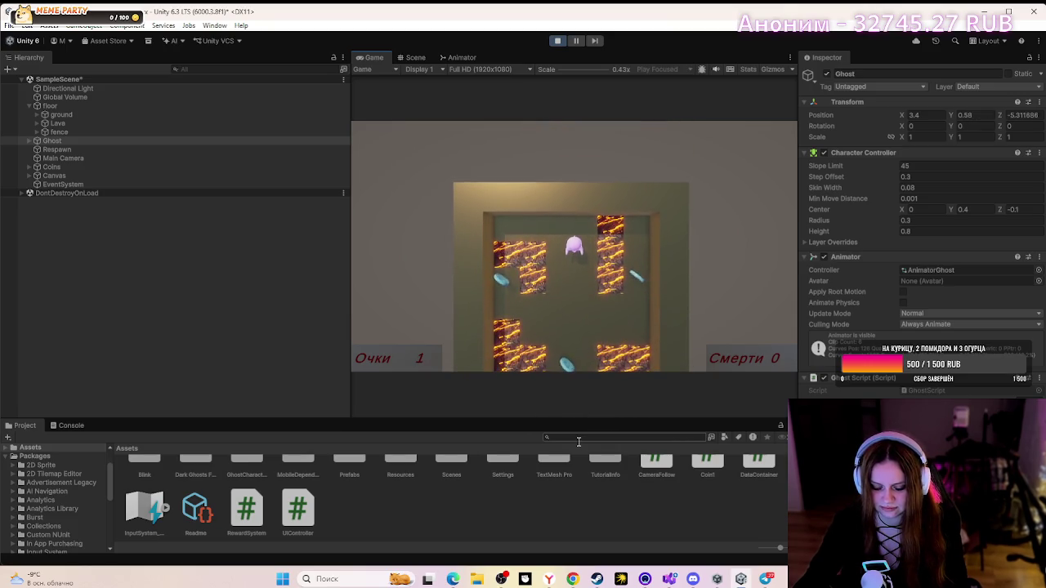
{"action": "key", "text": "d"}
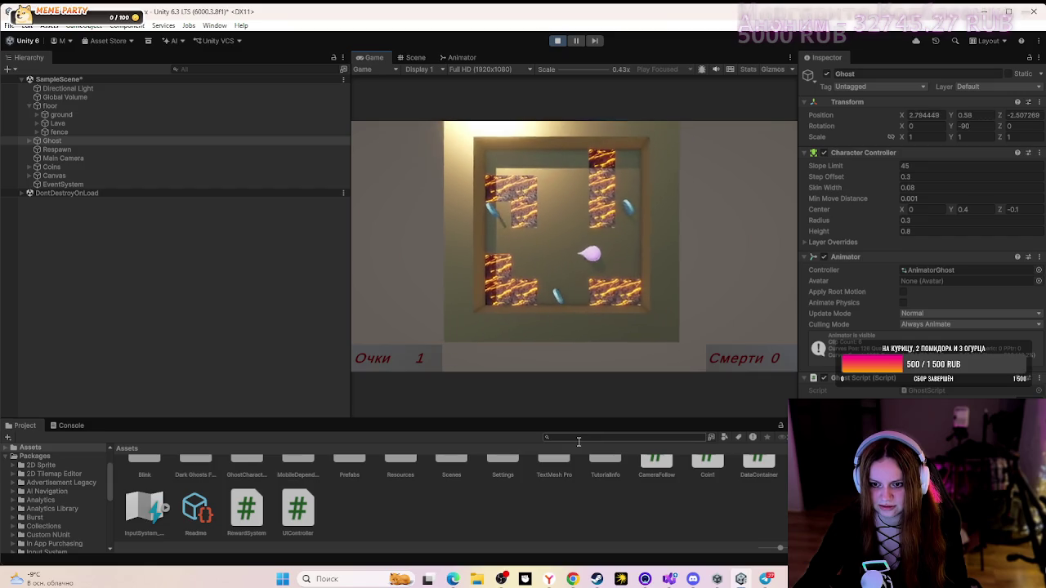
{"action": "key", "text": "s"}
{"action": "key", "text": "a"}
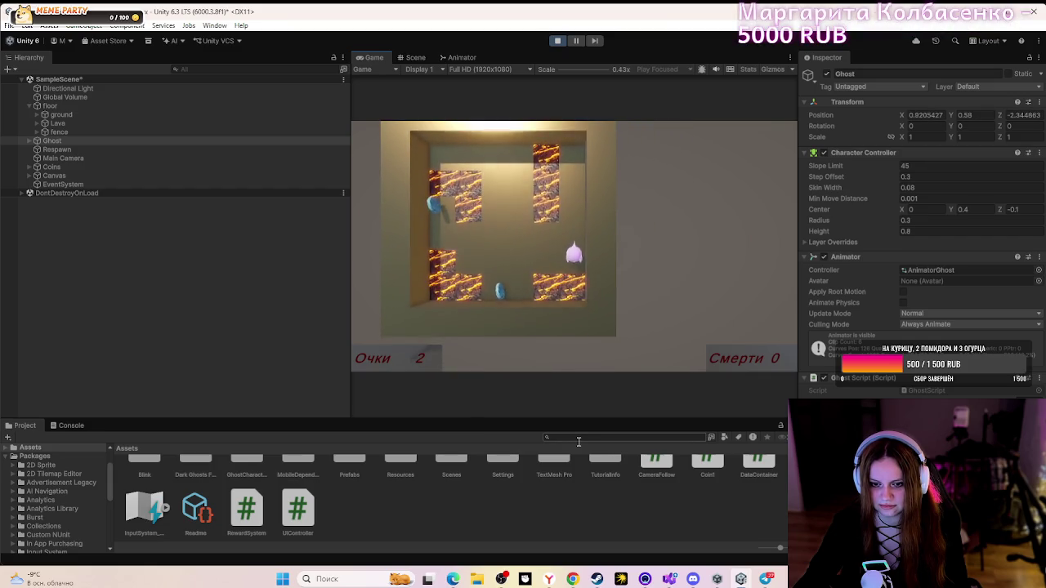
{"action": "key", "text": "a"}
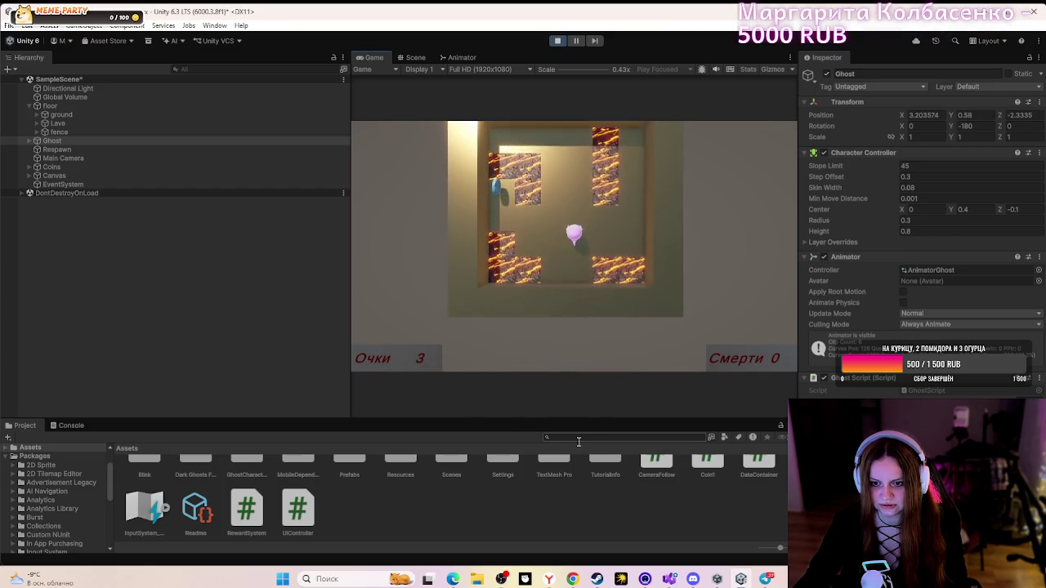
{"action": "key", "text": "w"}
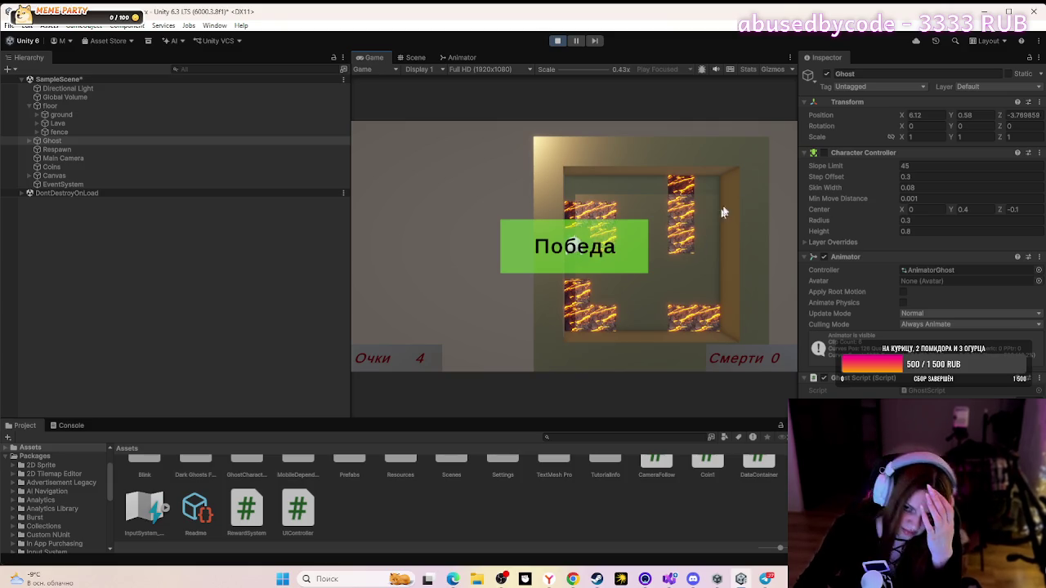
{"action": "left_click", "coordinate": [557, 40]}
{"action": "key", "text": "alt+Tab"}
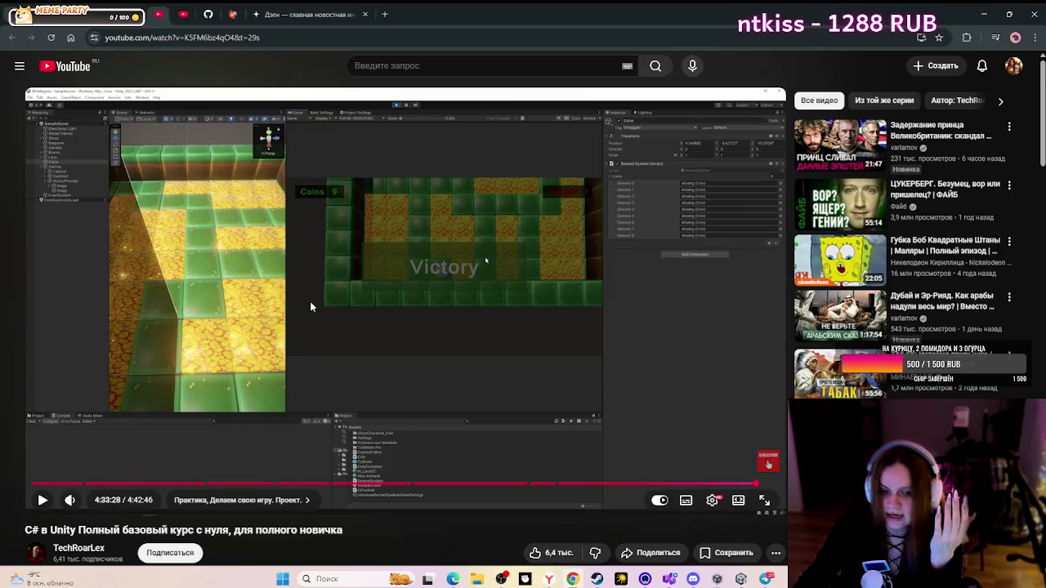
- Watch the tutorial's lava block setup with the LavaDeathProcess script, partly fullscreen, up to 4:34:12
{"action": "left_click", "coordinate": [521, 265]}
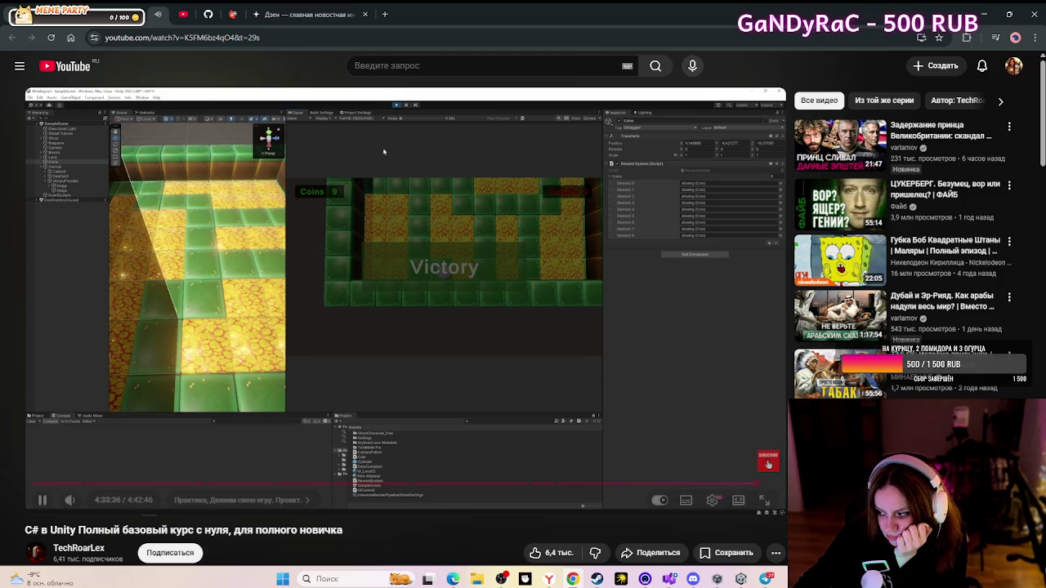
{"action": "left_click", "coordinate": [488, 233]}
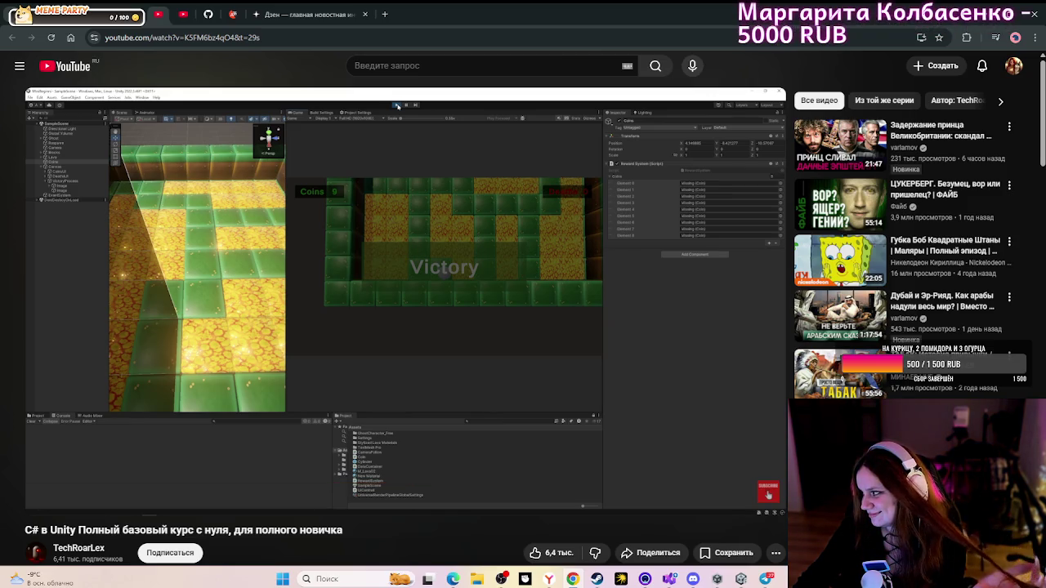
{"action": "left_click", "coordinate": [482, 236]}
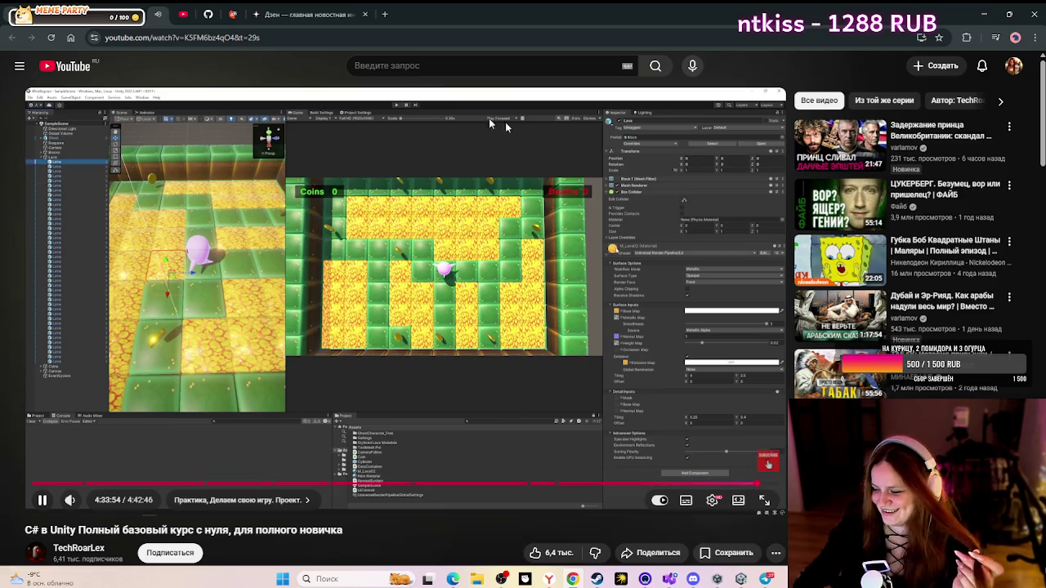
{"action": "left_click", "coordinate": [690, 190]}
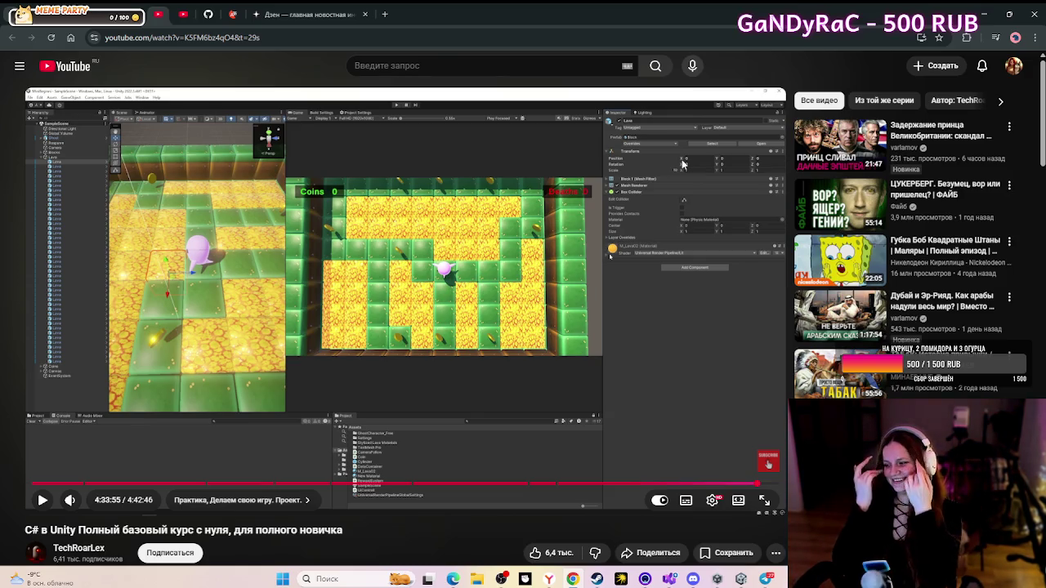
{"action": "key", "text": "space"}
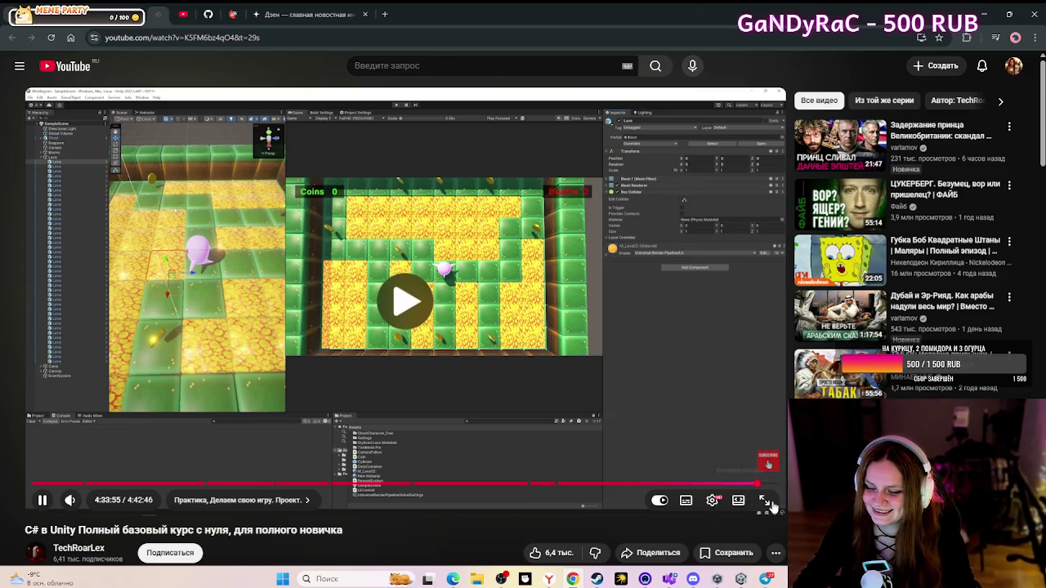
{"action": "left_click", "coordinate": [764, 500]}
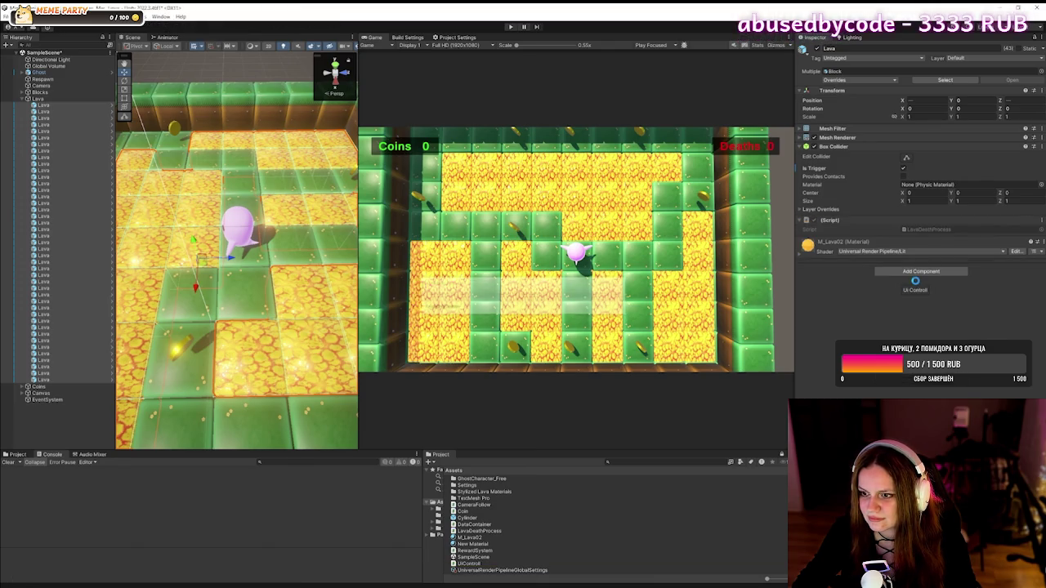
{"action": "key", "text": "space"}
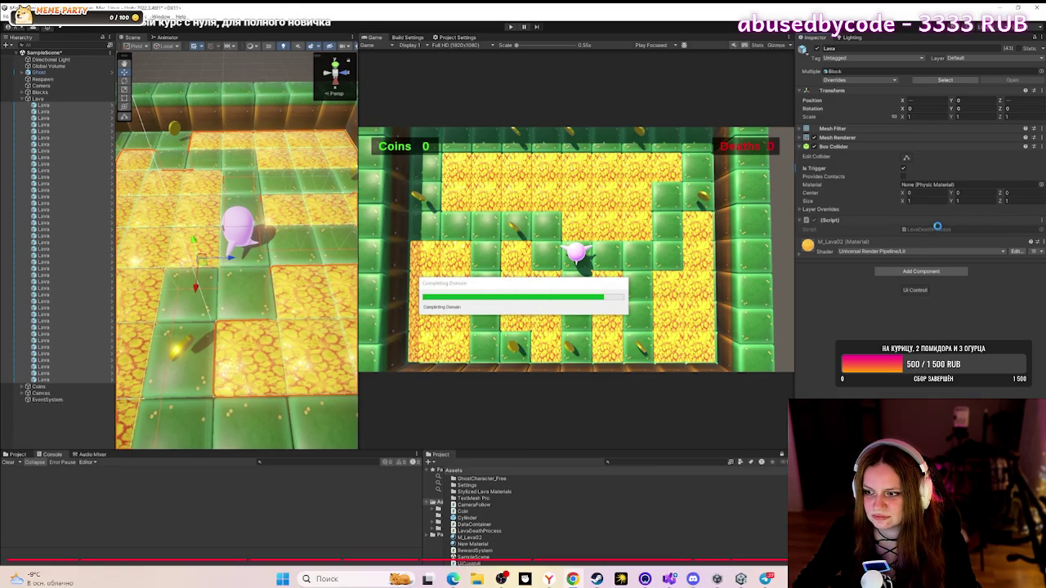
{"action": "key", "text": "Escape"}
{"action": "left_click", "coordinate": [986, 10]}
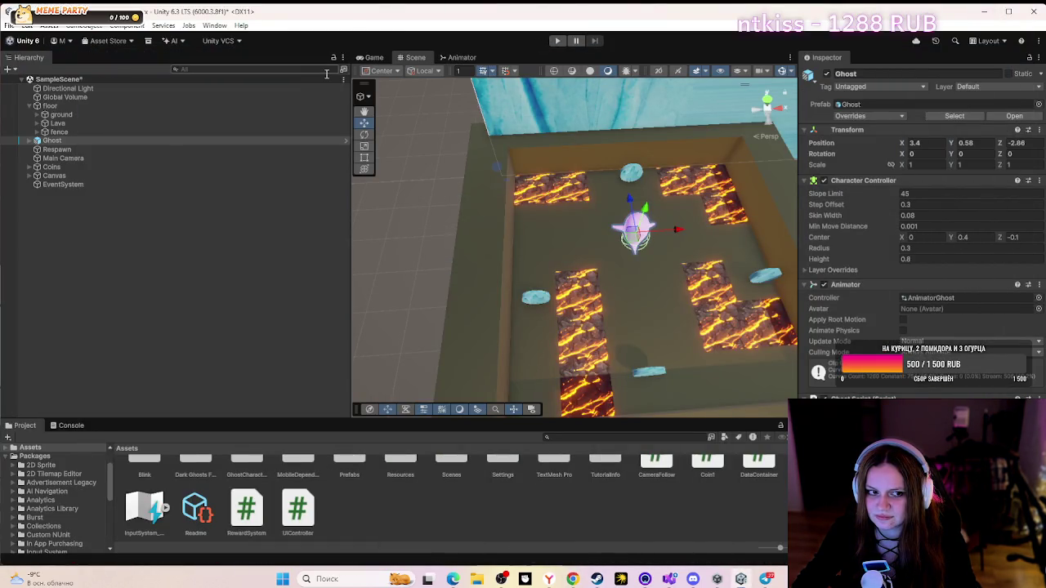
- Inspect the Lava group's LavaBlock children and its components, finding only a Transform
{"action": "left_click", "coordinate": [46, 124]}
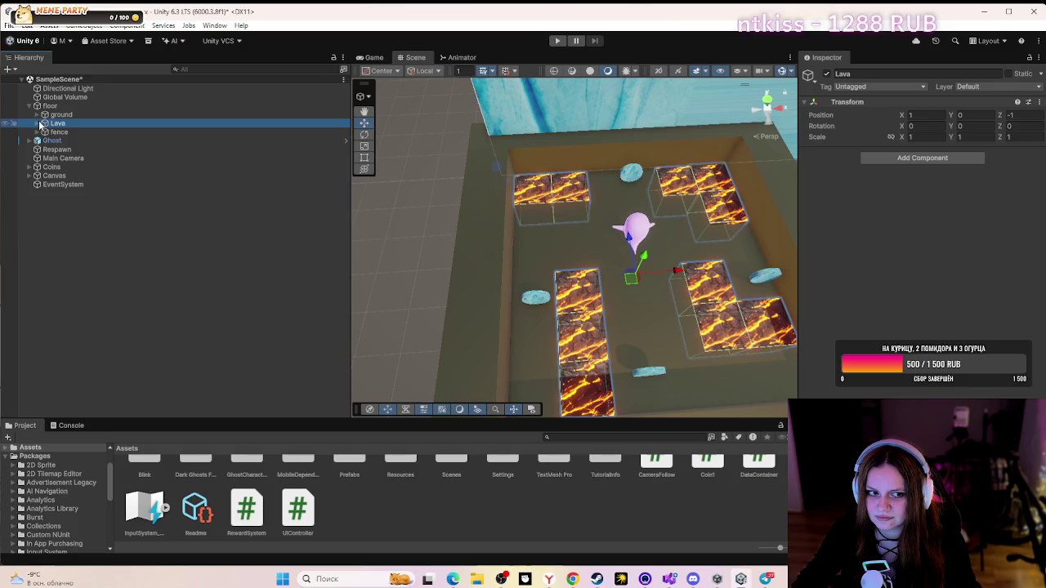
{"action": "left_click", "coordinate": [42, 123]}
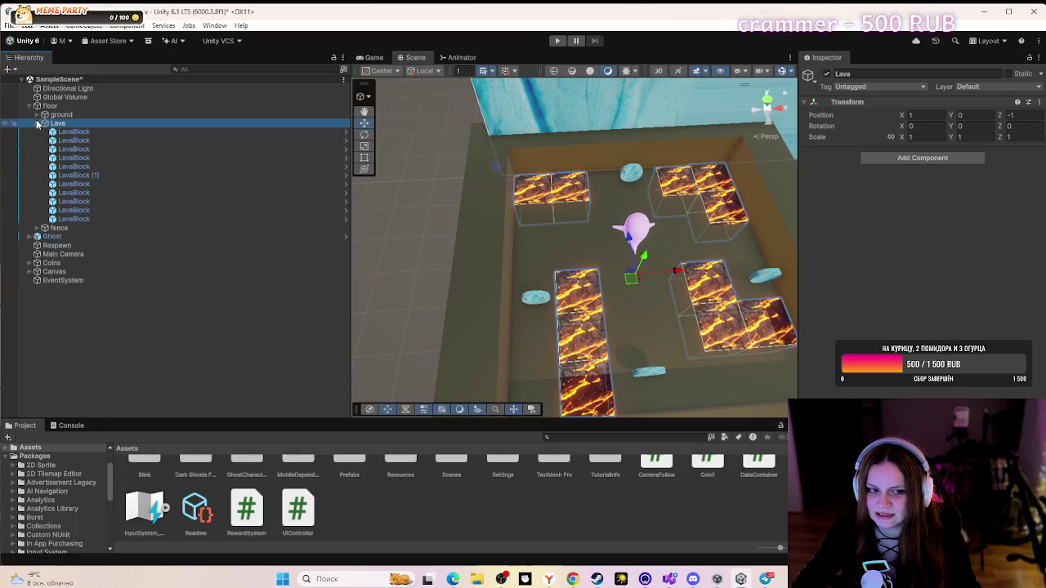
{"action": "left_click", "coordinate": [43, 122]}
{"action": "left_click", "coordinate": [951, 160]}
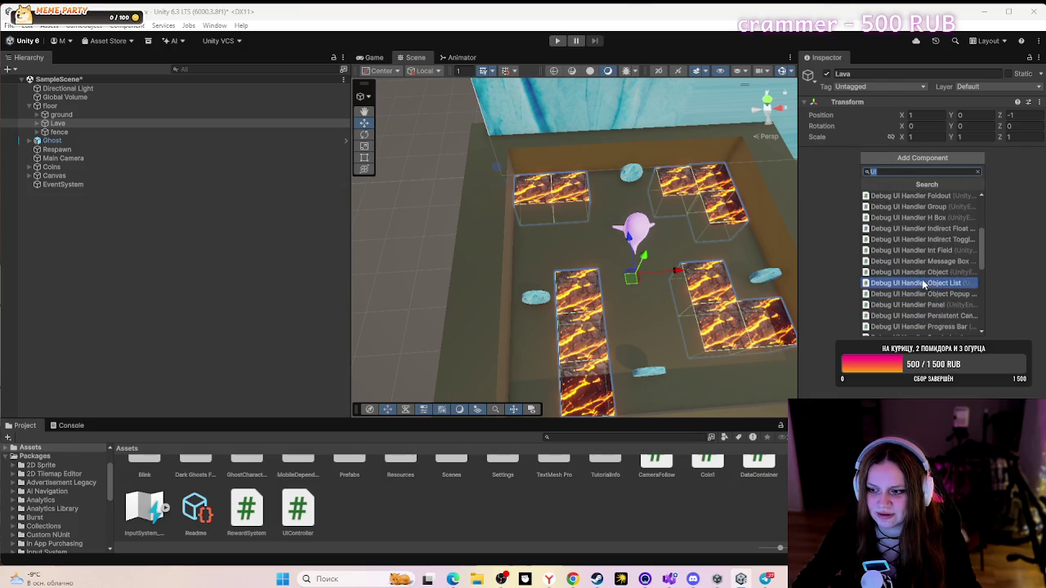
{"action": "key", "text": "BackSpace"}
{"action": "key", "text": "BackSpace"}
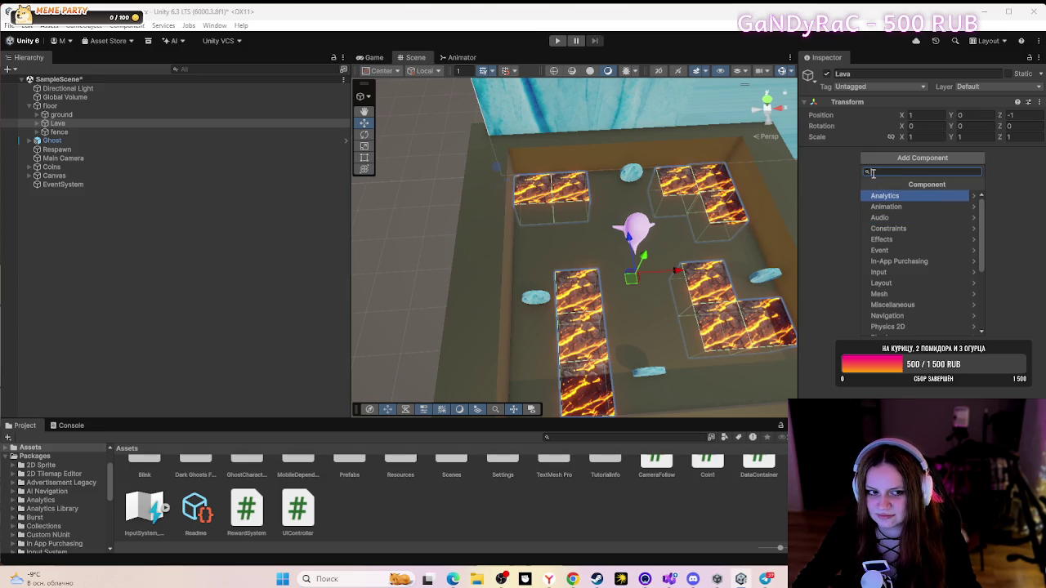
{"action": "left_click", "coordinate": [573, 578]}
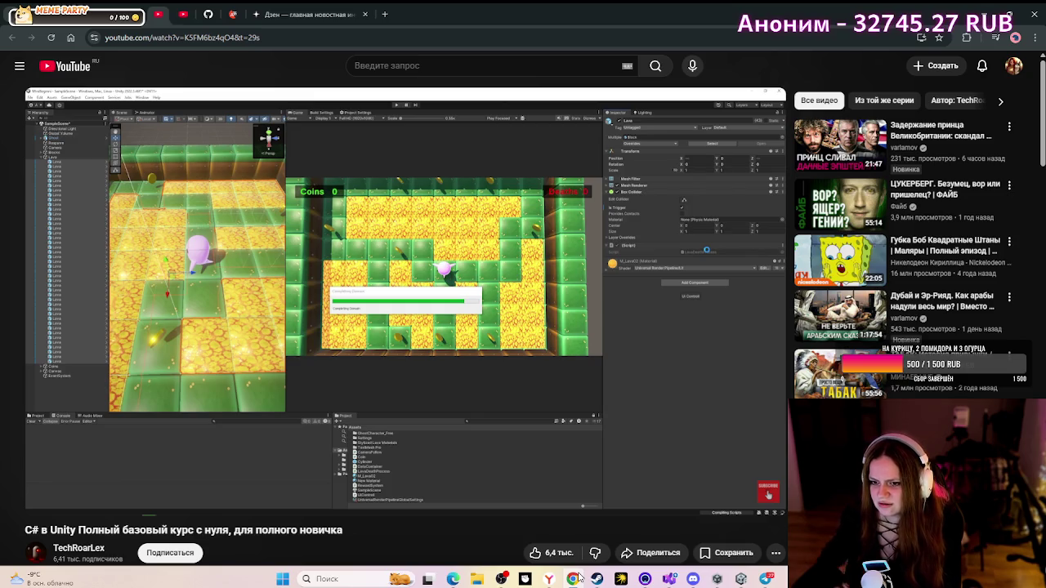
- View the tutorial's lava block, with its trigger Box Collider and script, in fullscreen
{"action": "left_click", "coordinate": [763, 501]}
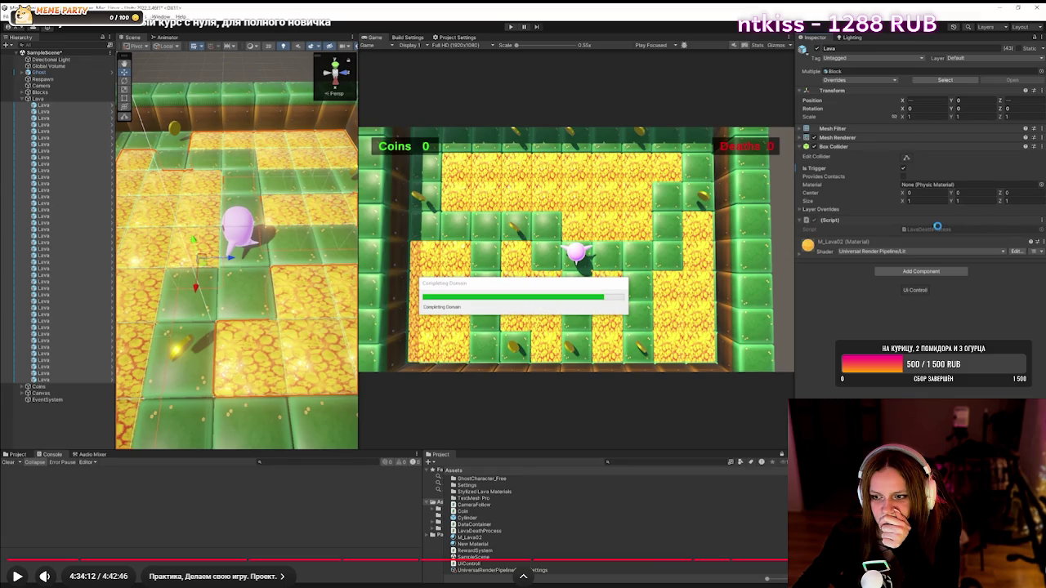
{"action": "key", "text": "Escape"}
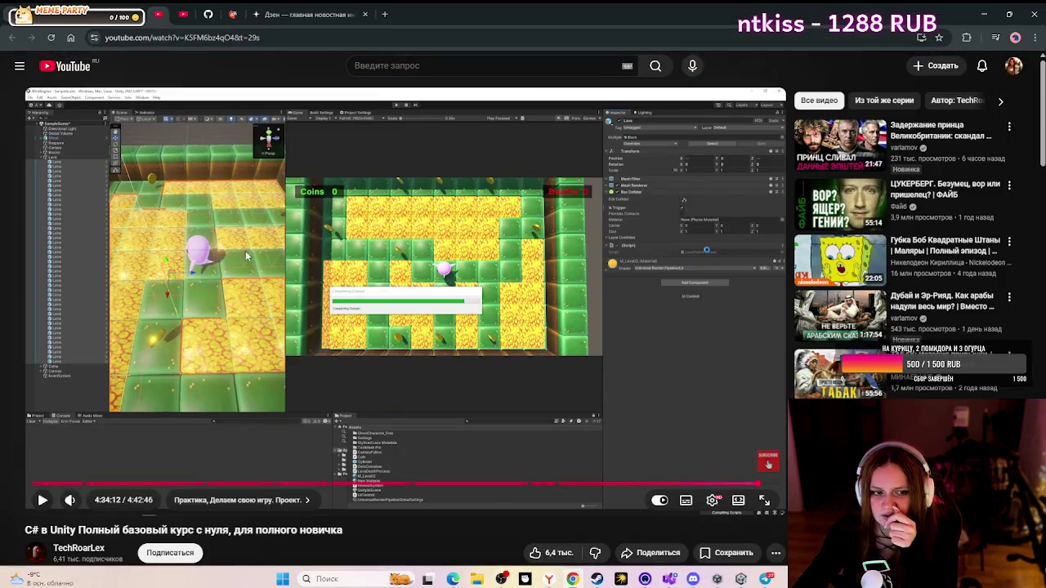
{"action": "left_click", "coordinate": [981, 18]}
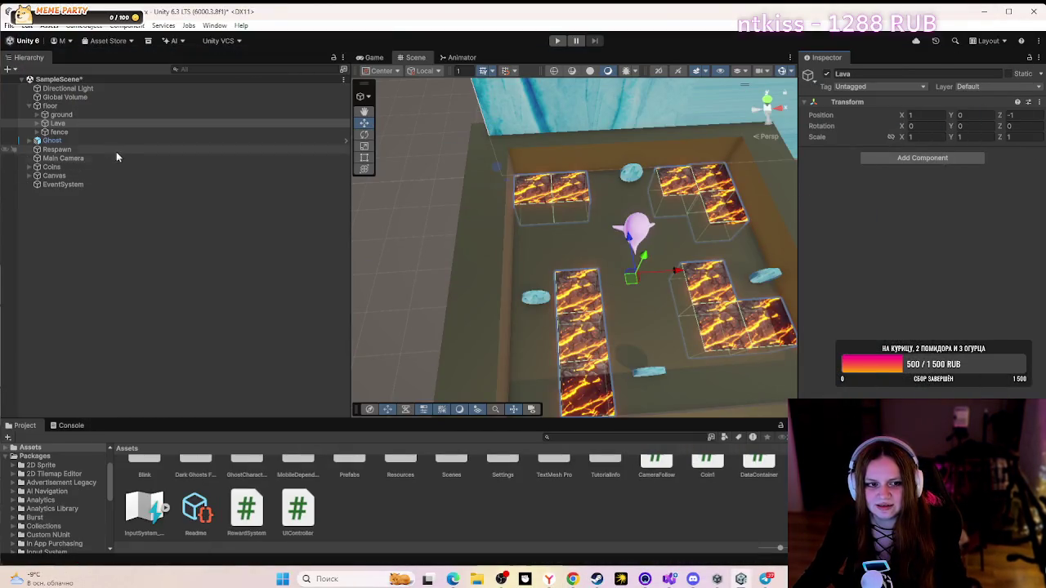
- Select all eleven LavaBlock children of Lava at once with a Shift-click range
{"action": "left_click", "coordinate": [38, 123]}
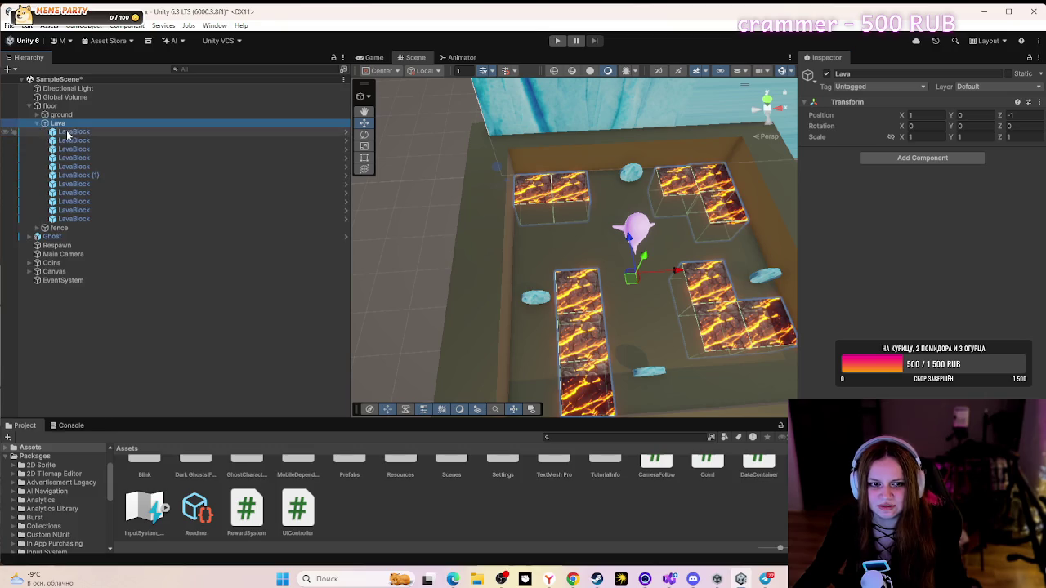
{"action": "left_click", "coordinate": [69, 131]}
{"action": "left_click", "coordinate": [89, 219], "text": "shift"}
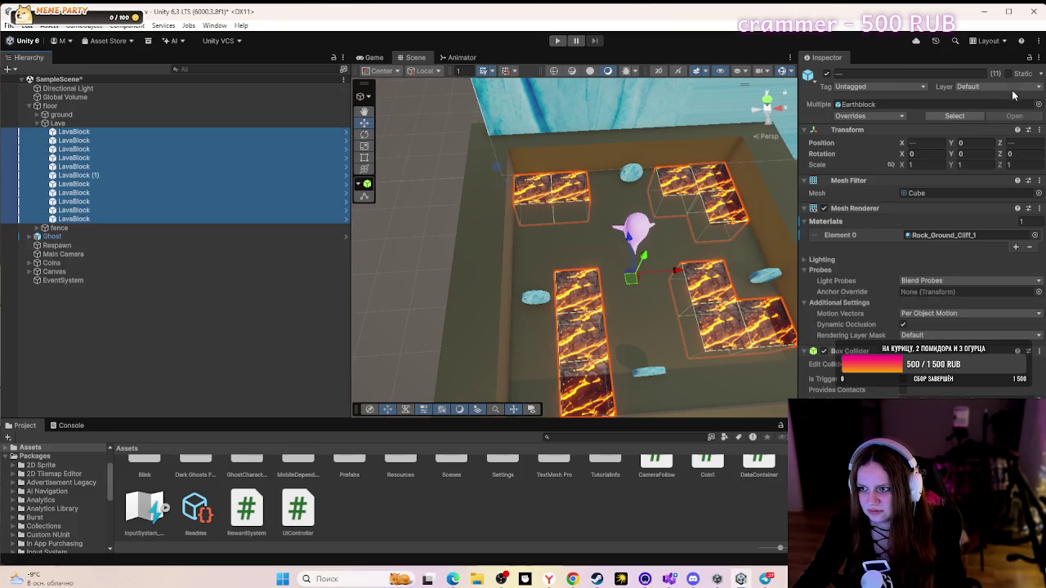
{"action": "left_click", "coordinate": [1031, 63]}
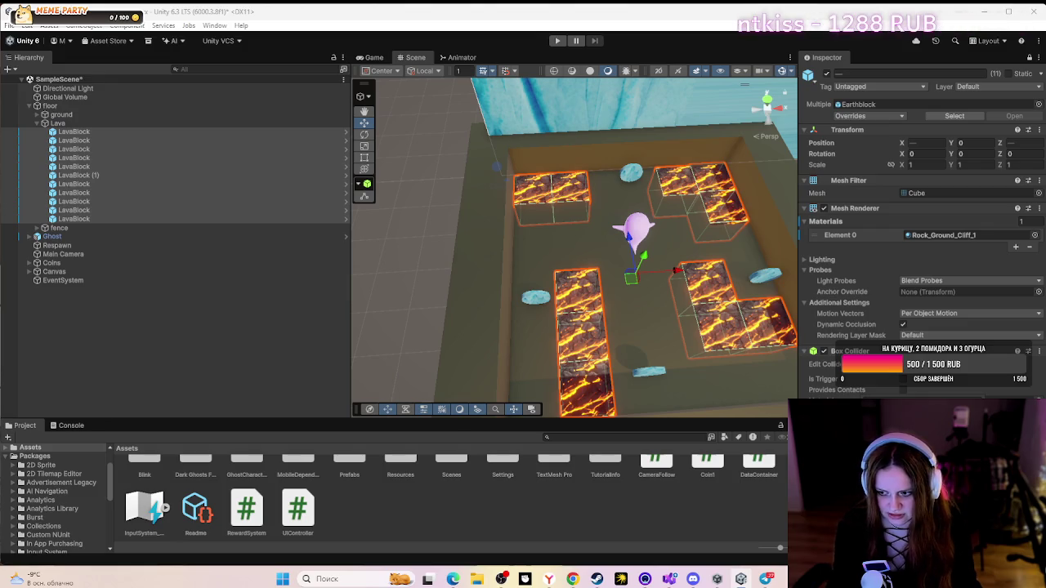
{"action": "left_click", "coordinate": [573, 579]}
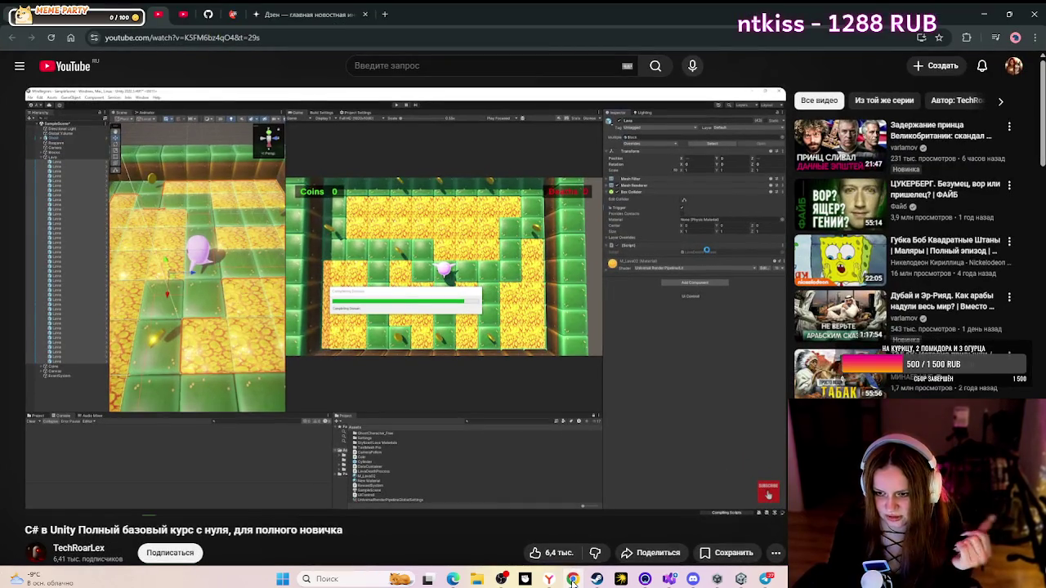
- Minimize the browser to get back to the Unity editor
{"action": "left_click", "coordinate": [572, 580]}
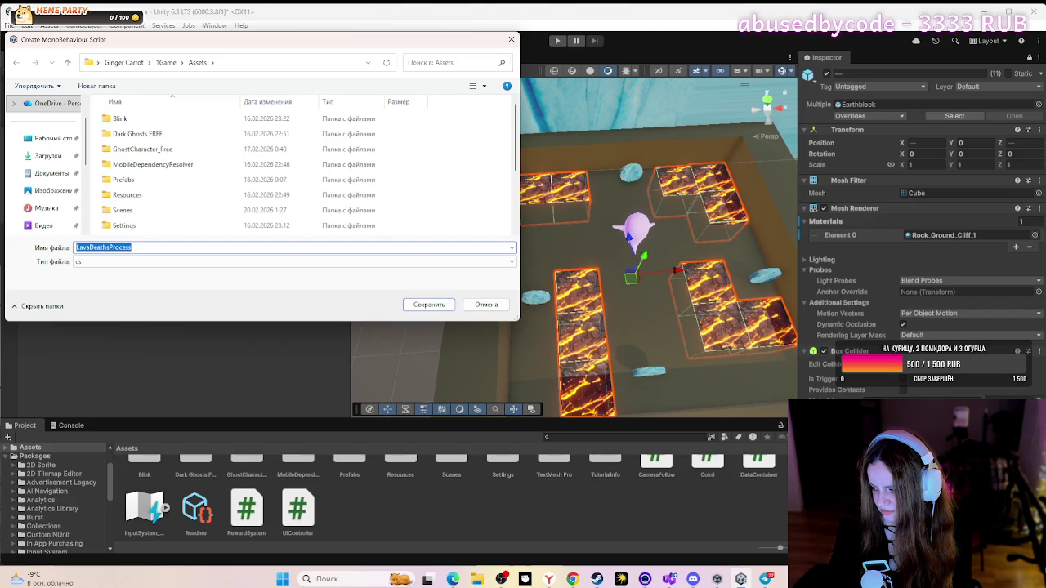
- Save LavaDeathsProcess.cs to Assets, glance at its template in Visual Studio, then bring back the tutorial
{"action": "left_click", "coordinate": [429, 304]}
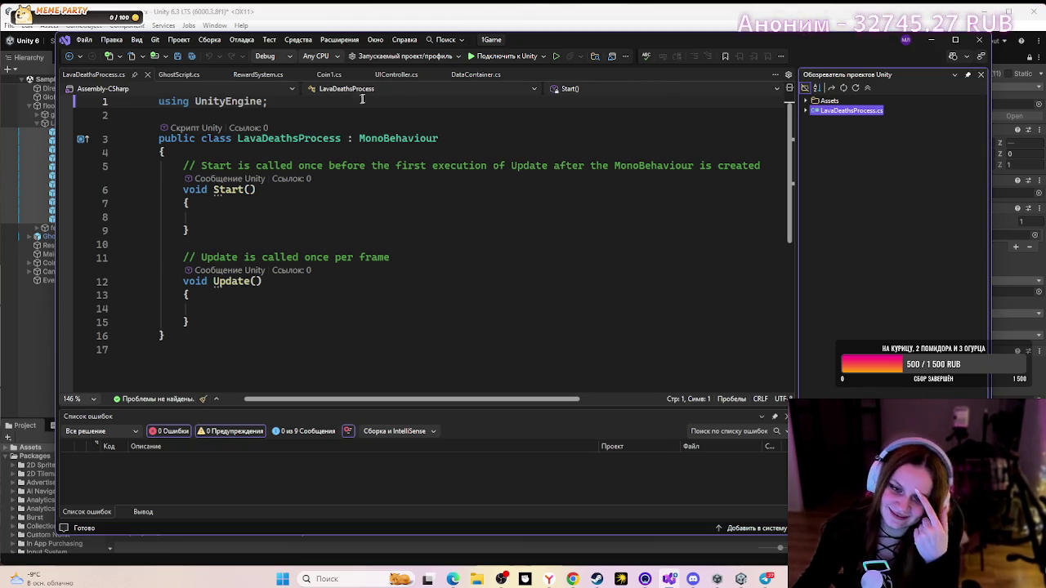
{"action": "left_click", "coordinate": [931, 40]}
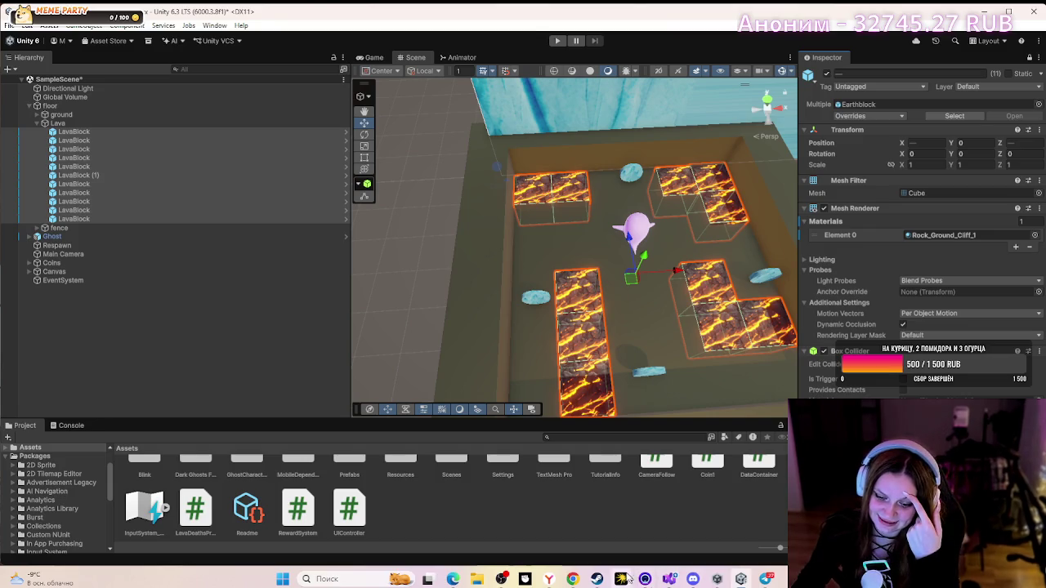
{"action": "left_click", "coordinate": [573, 580]}
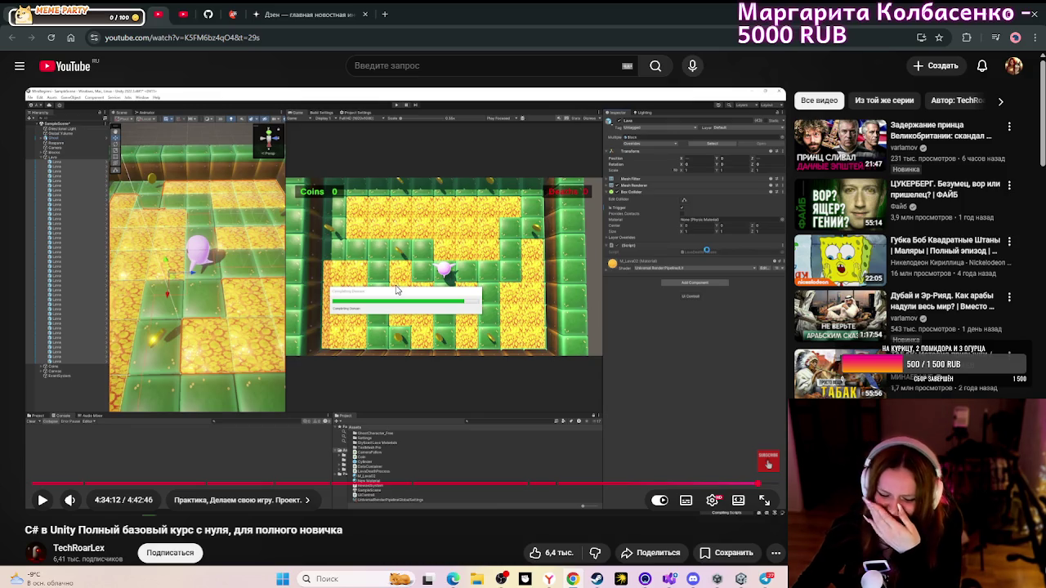
- Watch the tutorial fullscreen until the empty OnTriggerEnter method appears at 4:34:31, then exit fullscreen
{"action": "left_click", "coordinate": [763, 500]}
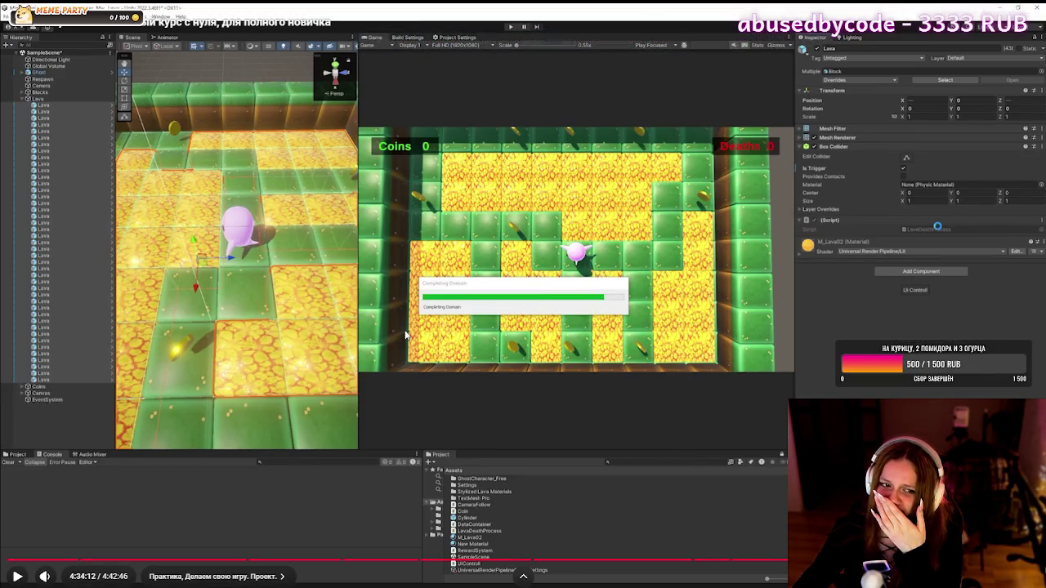
{"action": "left_click", "coordinate": [404, 335]}
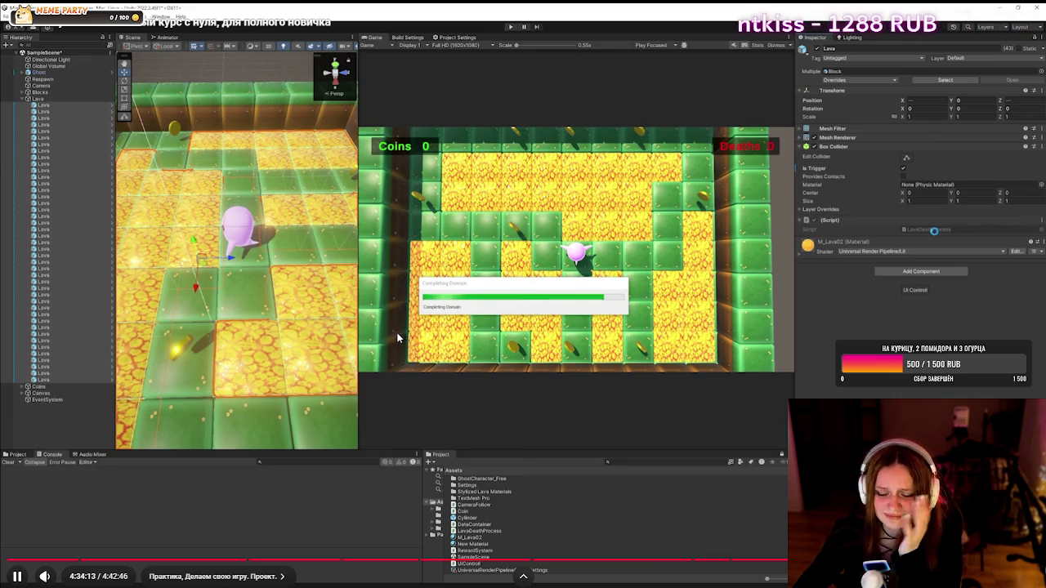
{"action": "left_click", "coordinate": [390, 340]}
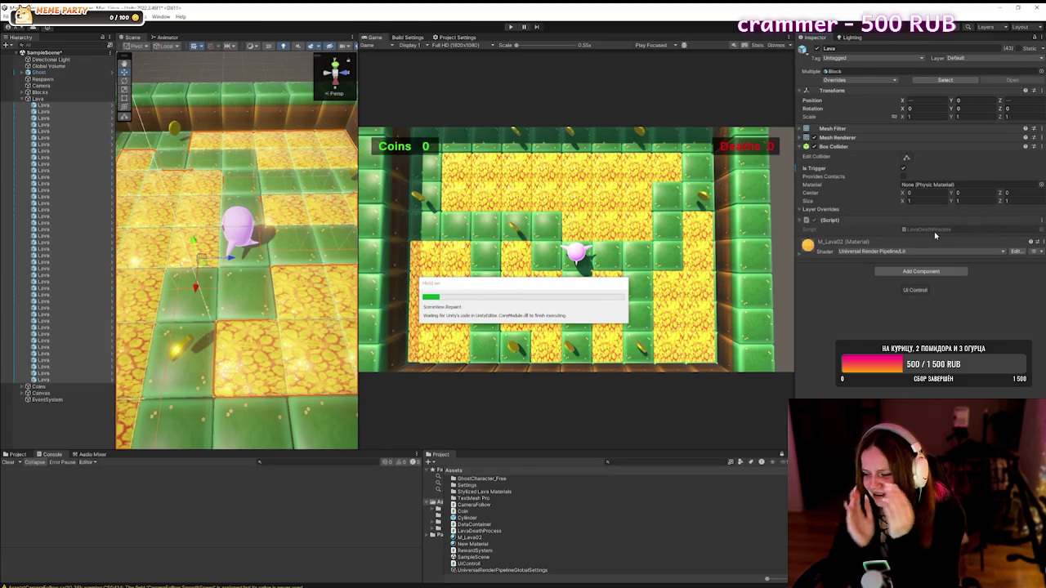
{"action": "mouse_move", "coordinate": [552, 375]}
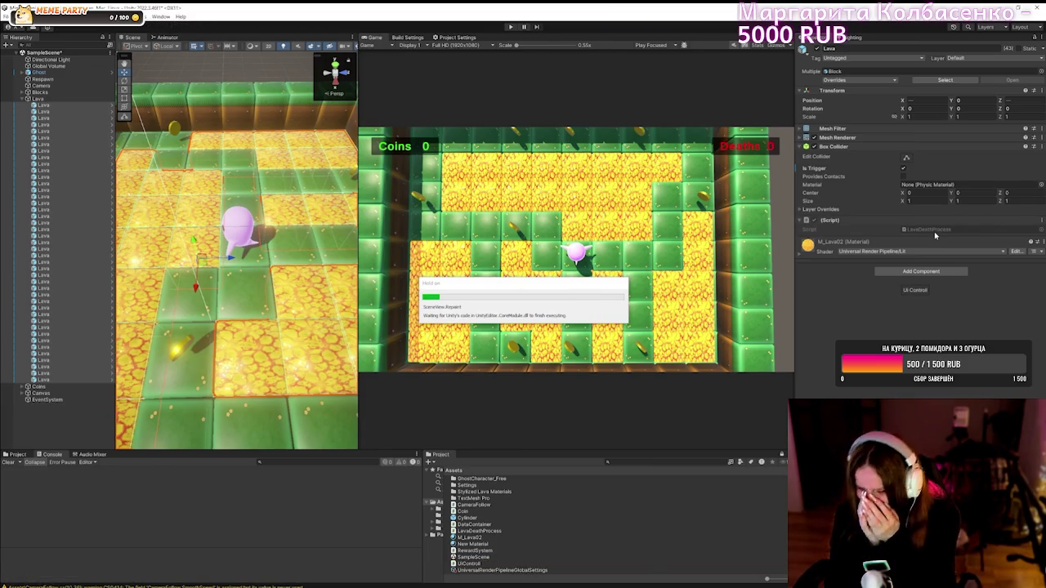
{"action": "mouse_move", "coordinate": [262, 341]}
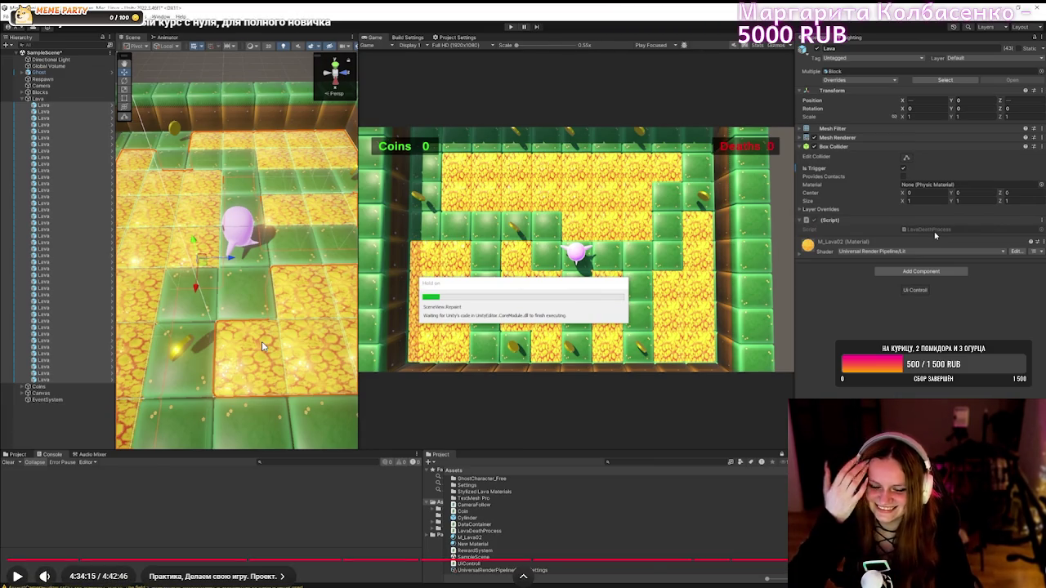
{"action": "left_click", "coordinate": [267, 334]}
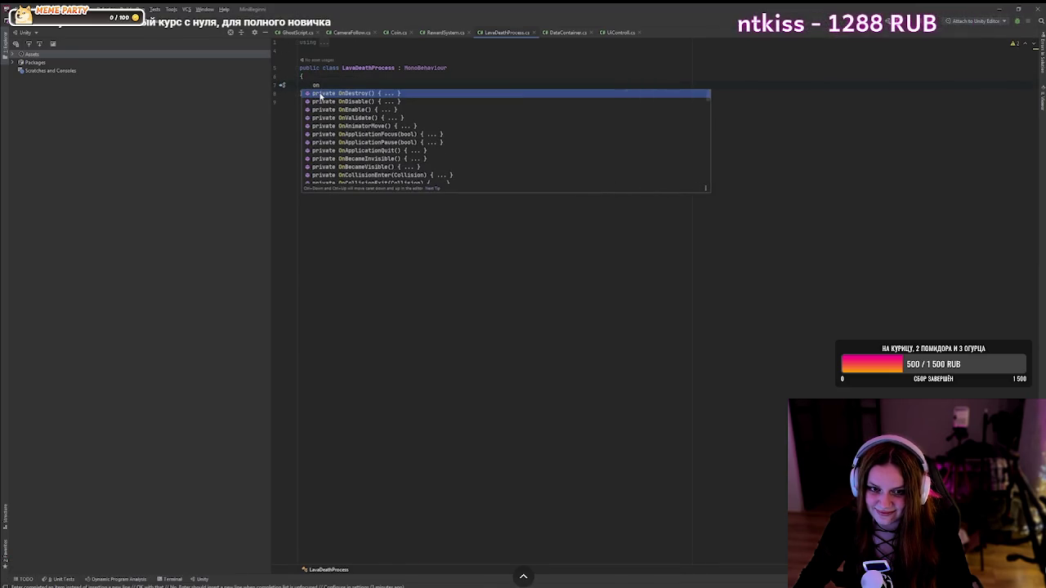
{"action": "key", "text": "space"}
{"action": "left_click", "coordinate": [581, 411]}
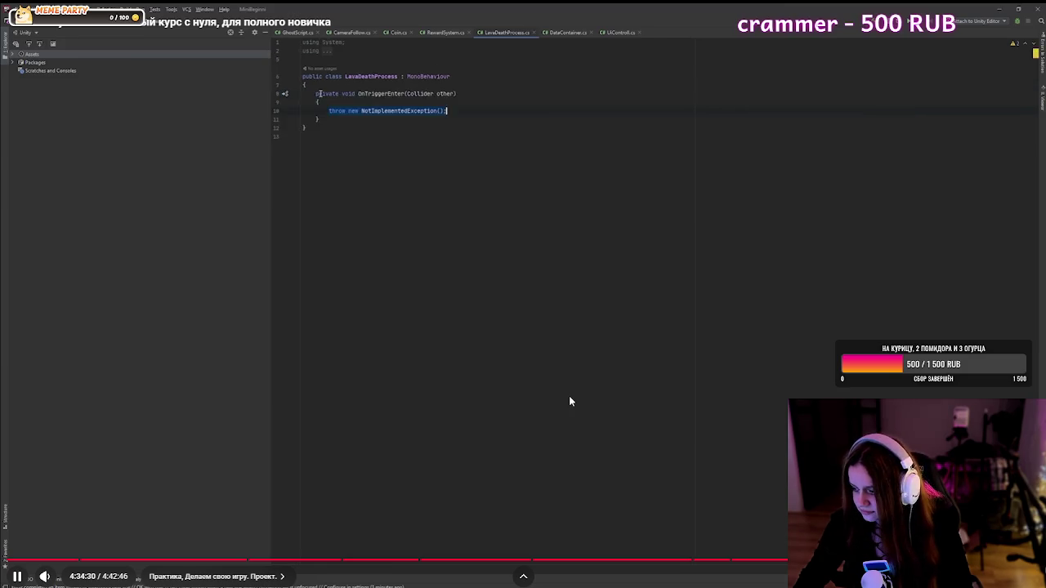
{"action": "left_click", "coordinate": [568, 396]}
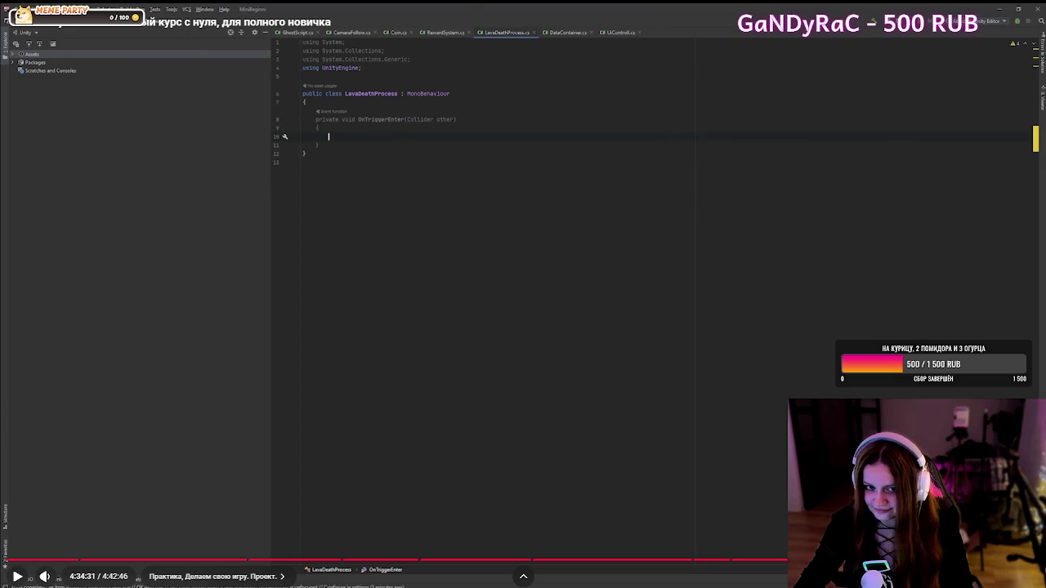
{"action": "key", "text": "Escape"}
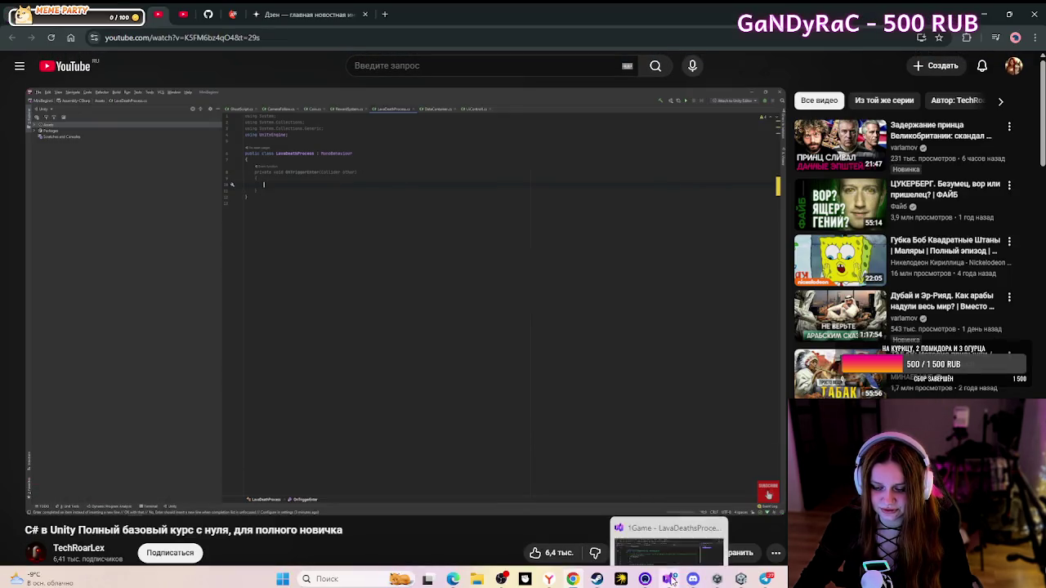
- Delete the Start and Update methods and their comment from LavaDeathsProcess, leaving a bare void
{"action": "left_click", "coordinate": [670, 579]}
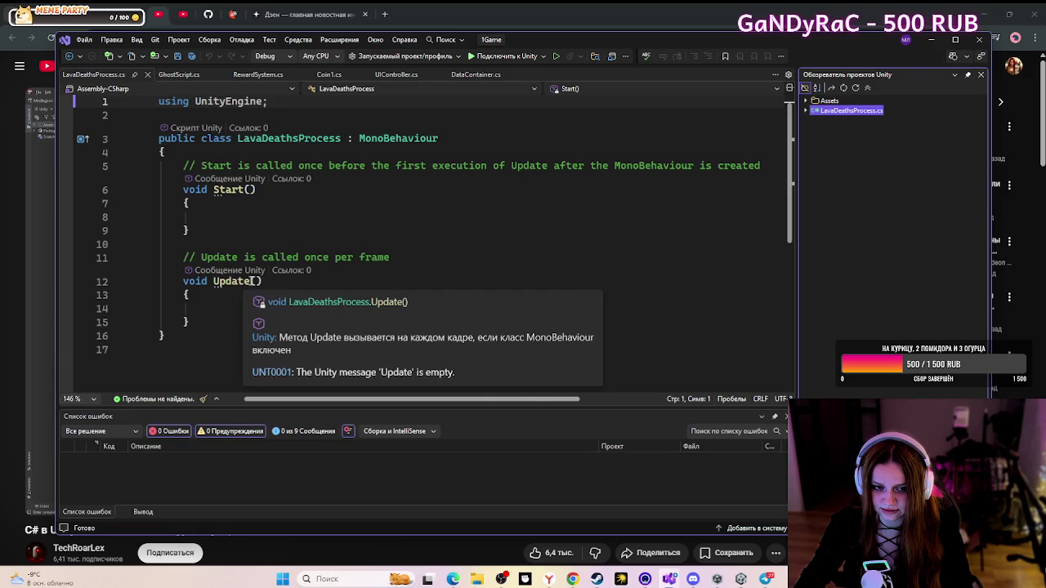
{"action": "mouse_move", "coordinate": [206, 322]}
{"action": "left_mouse_down"}
{"action": "mouse_move", "coordinate": [171, 189]}
{"action": "mouse_move", "coordinate": [211, 190]}
{"action": "left_mouse_up"}
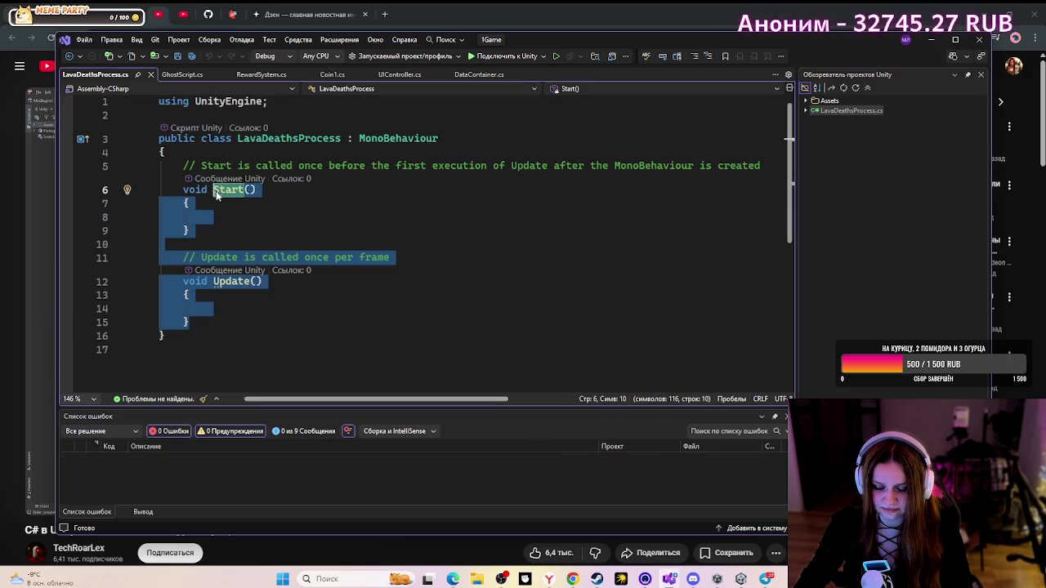
{"action": "key", "text": "Delete"}
{"action": "left_click_drag", "start_coordinate": [771, 166], "coordinate": [115, 166]}
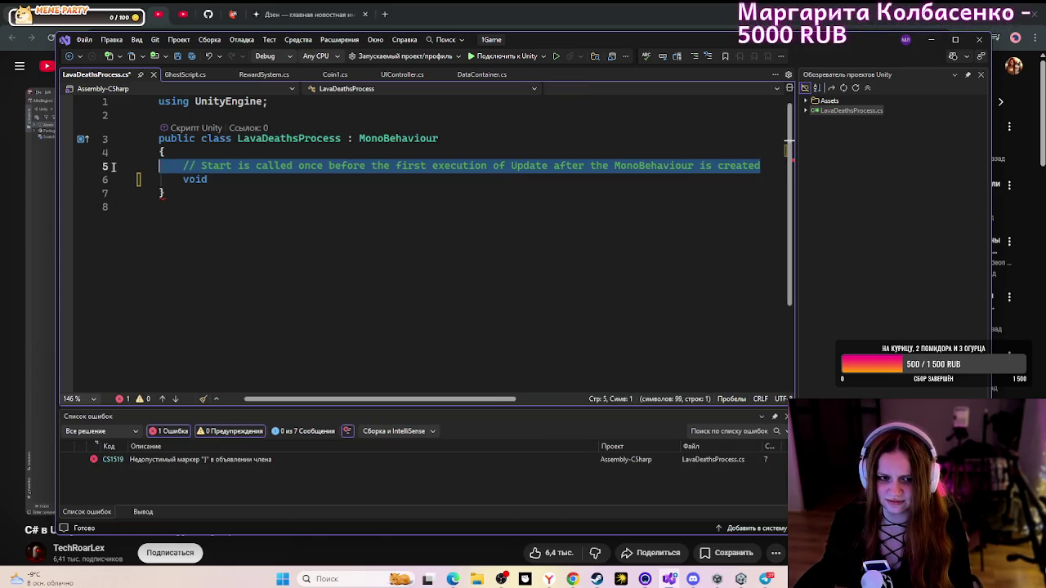
{"action": "key", "text": "Delete"}
{"action": "left_click", "coordinate": [182, 179]}
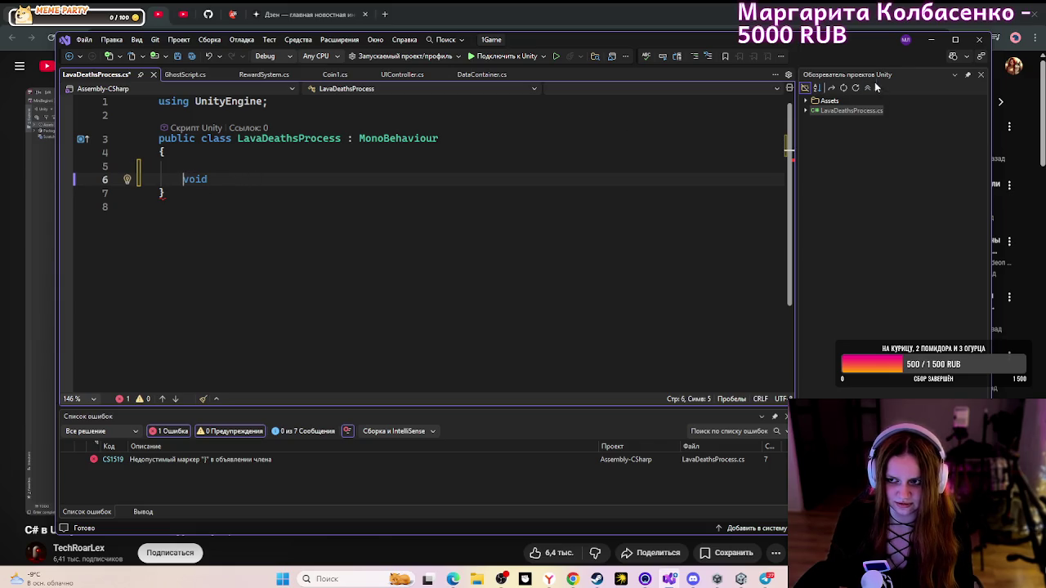
{"action": "left_click", "coordinate": [932, 39]}
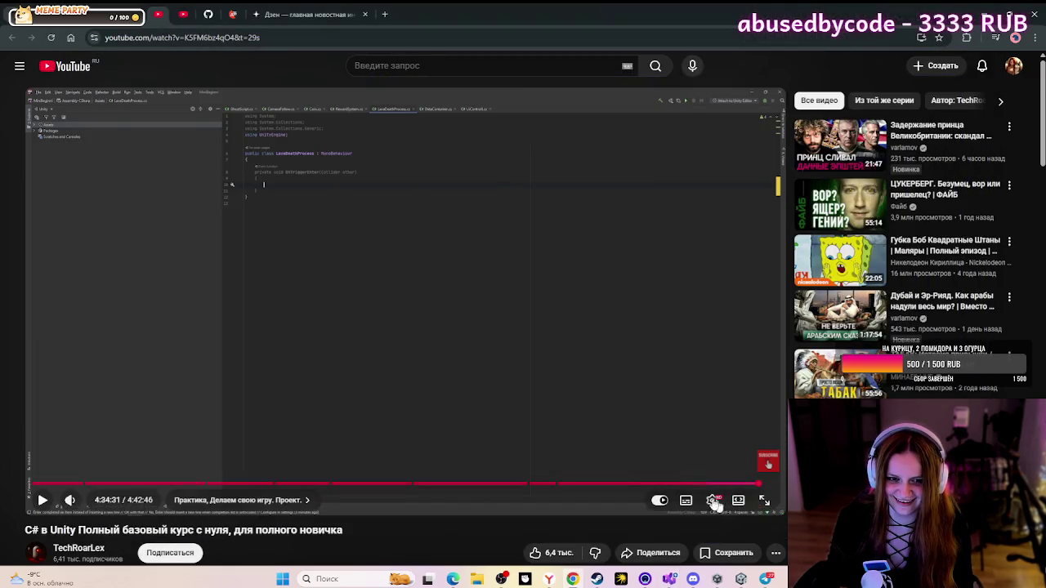
- Cycle past Unity and Unity Hub to bring LavaDeathsProcess.cs in Visual Studio back in front
{"action": "left_click", "coordinate": [741, 580]}
{"action": "left_click", "coordinate": [741, 579]}
{"action": "mouse_move", "coordinate": [717, 579]}
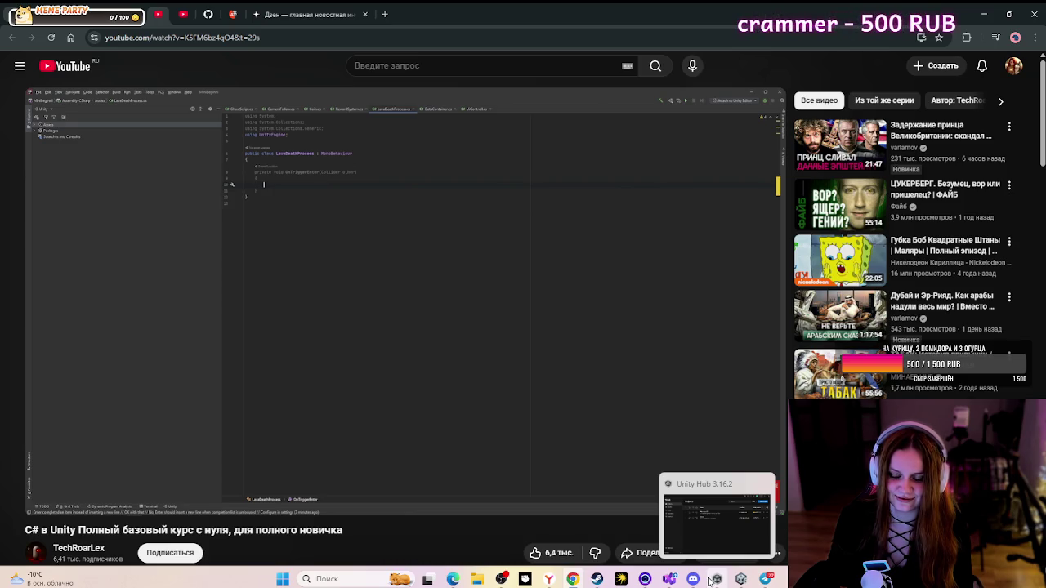
{"action": "left_click", "coordinate": [713, 580]}
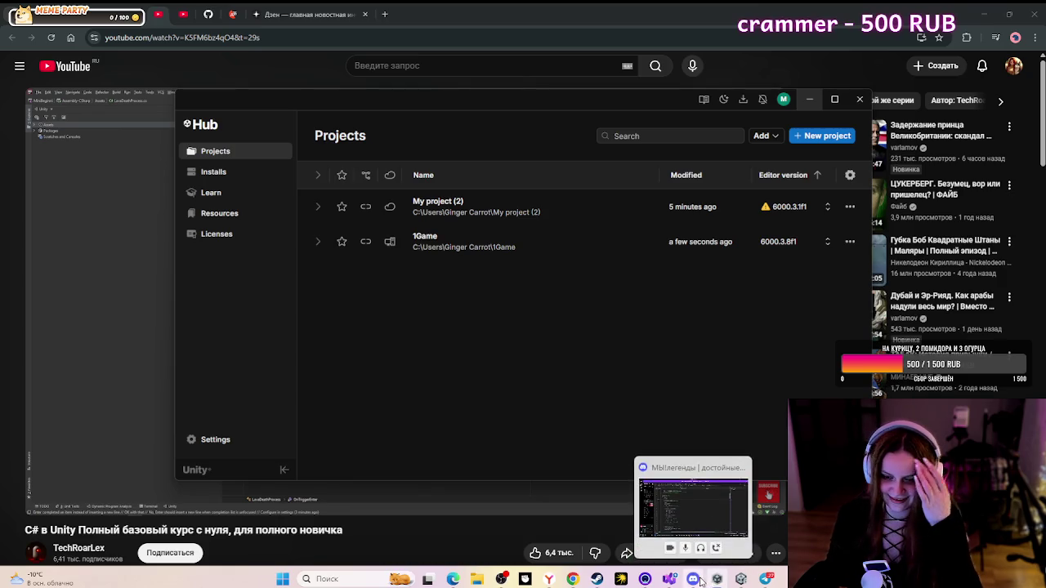
{"action": "left_click", "coordinate": [714, 578]}
{"action": "left_click", "coordinate": [669, 578]}
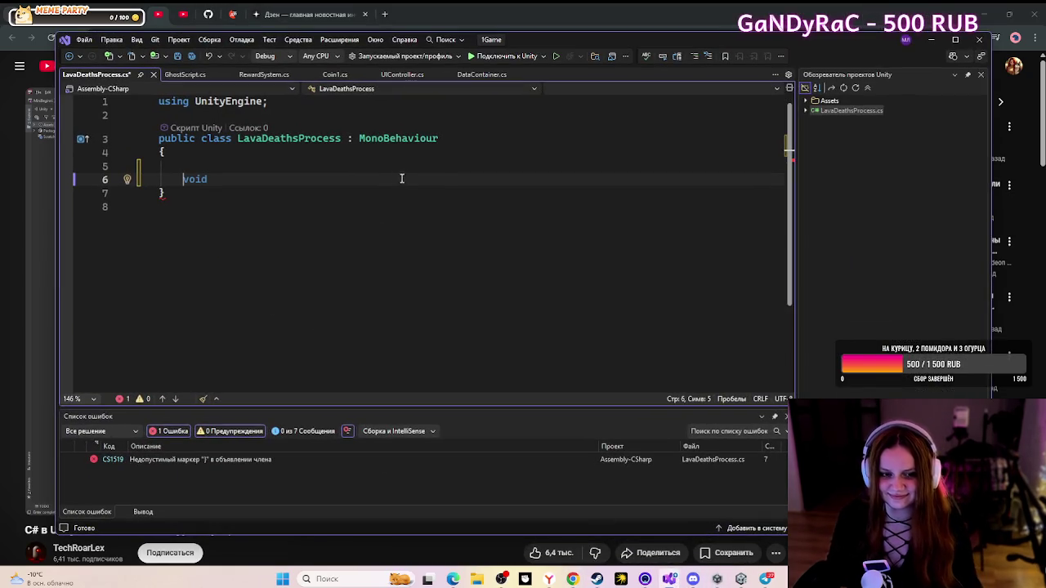
- Replace void with an empty private OnTriggerEnter(Collider other) method via IntelliSense, then resume the tutorial
{"action": "left_click", "coordinate": [446, 179]}
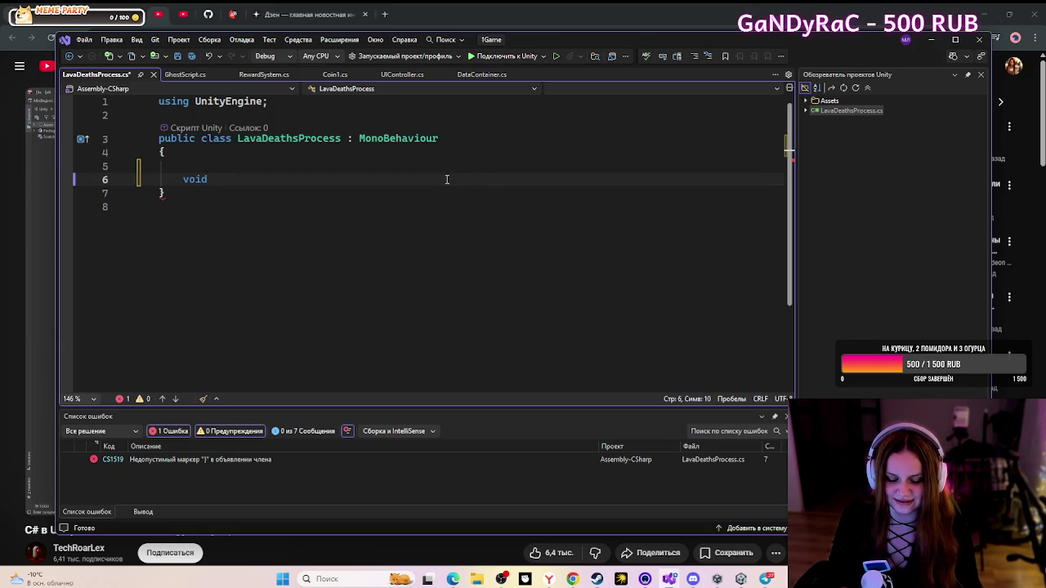
{"action": "key", "text": "BackSpace"}
{"action": "key", "text": "BackSpace"}
{"action": "key", "text": "BackSpace"}
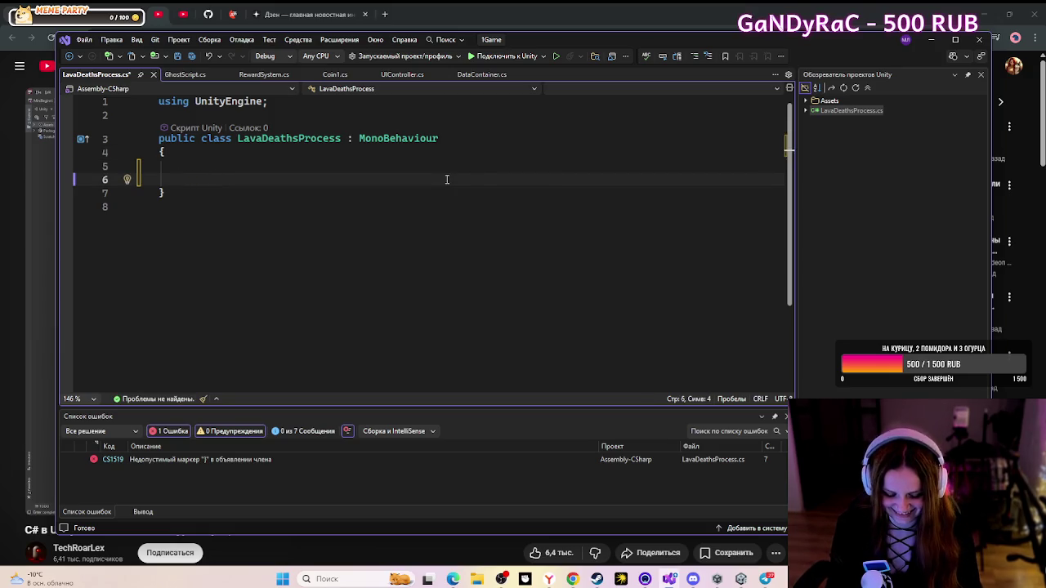
{"action": "type", "text": "pri"}
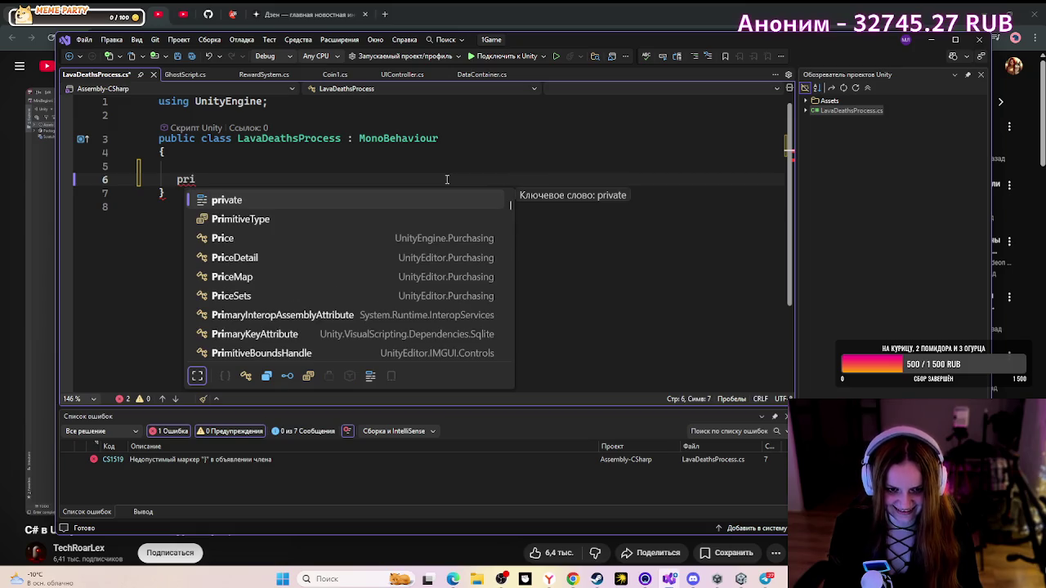
{"action": "key", "text": "Tab"}
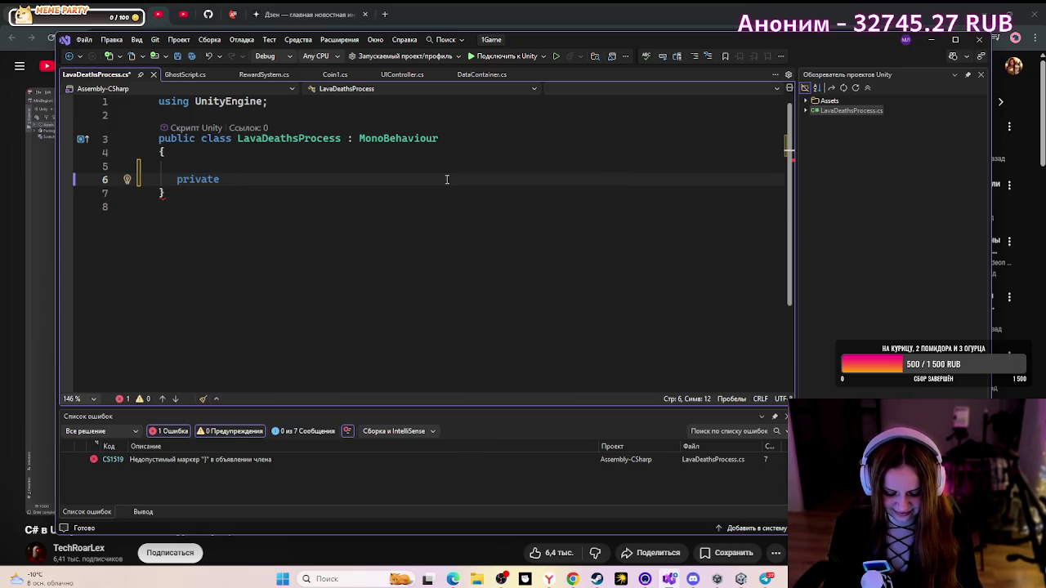
{"action": "type", "text": " void"}
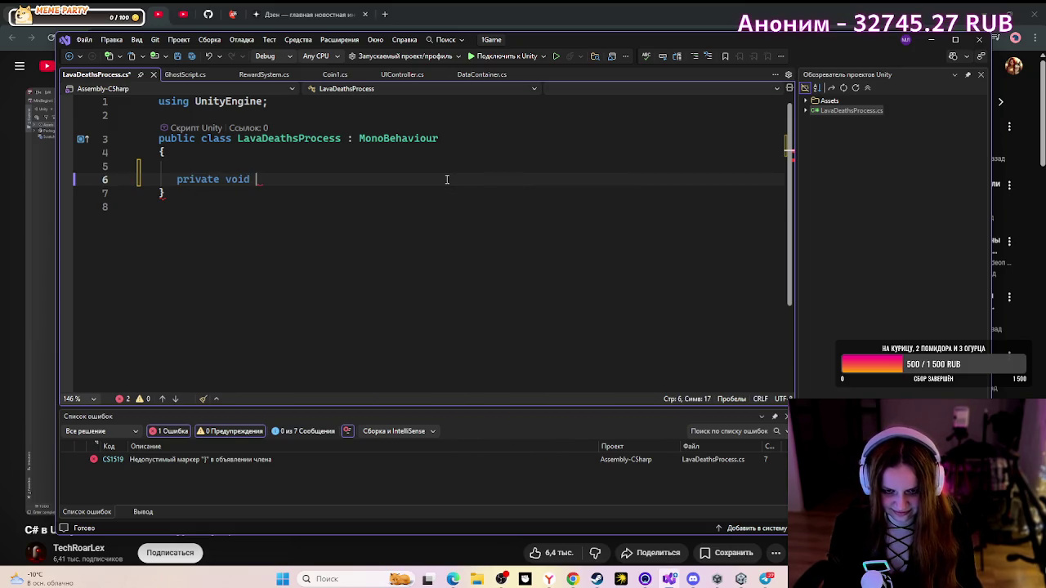
{"action": "type", "text": " on"}
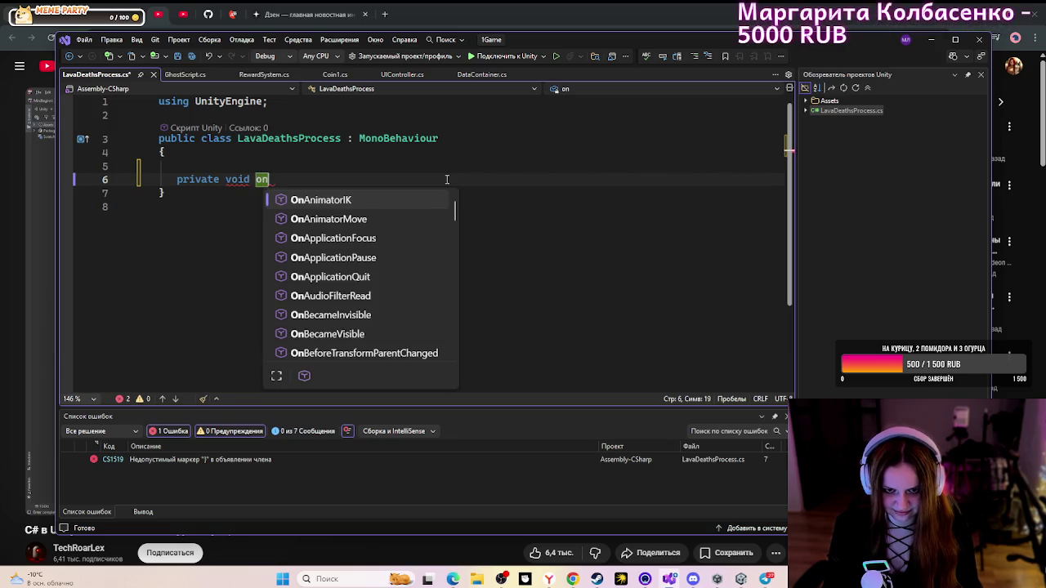
{"action": "type", "text": "t"}
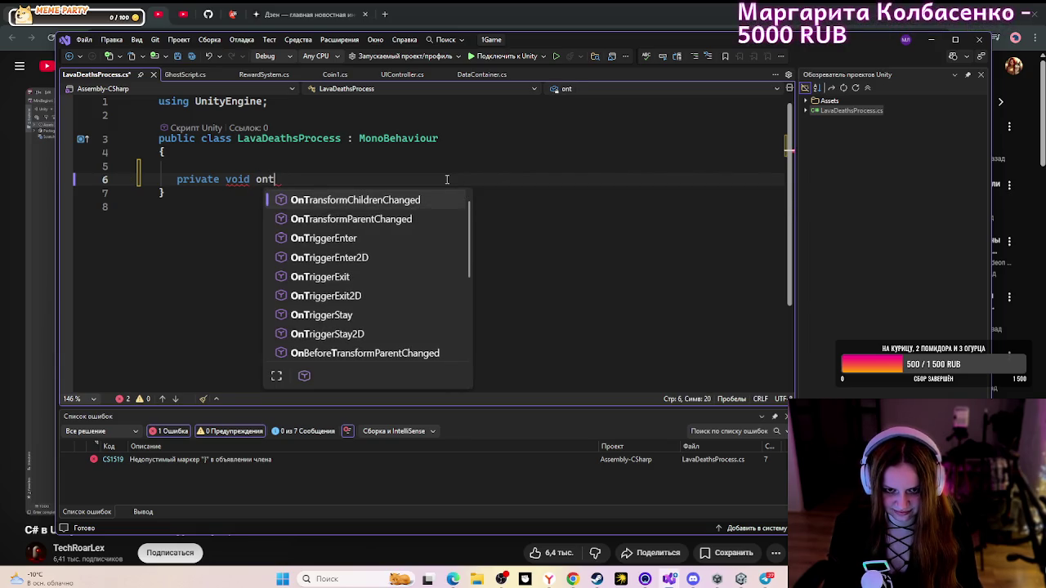
{"action": "type", "text": "ri"}
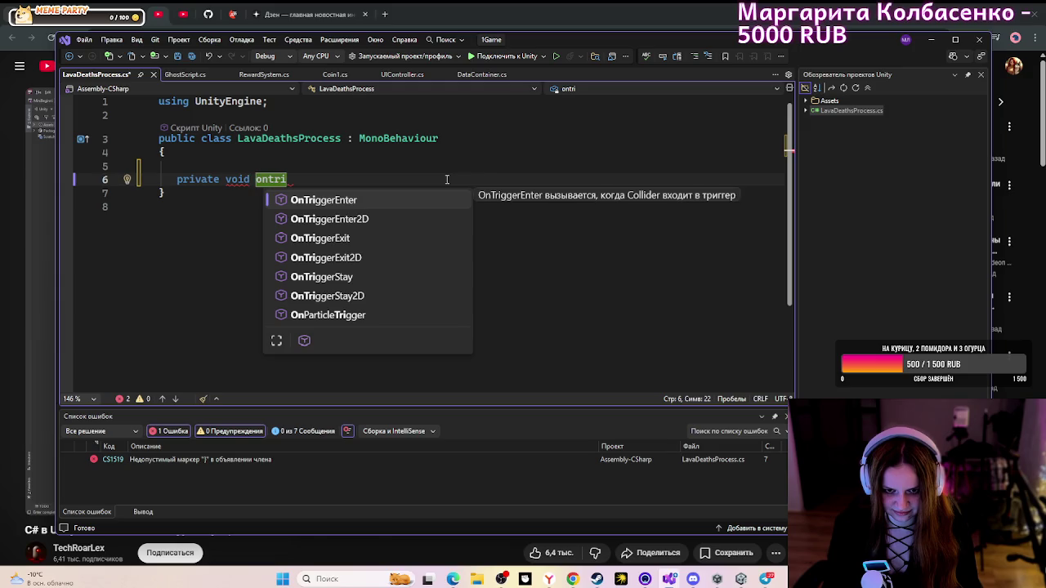
{"action": "key", "text": "Return"}
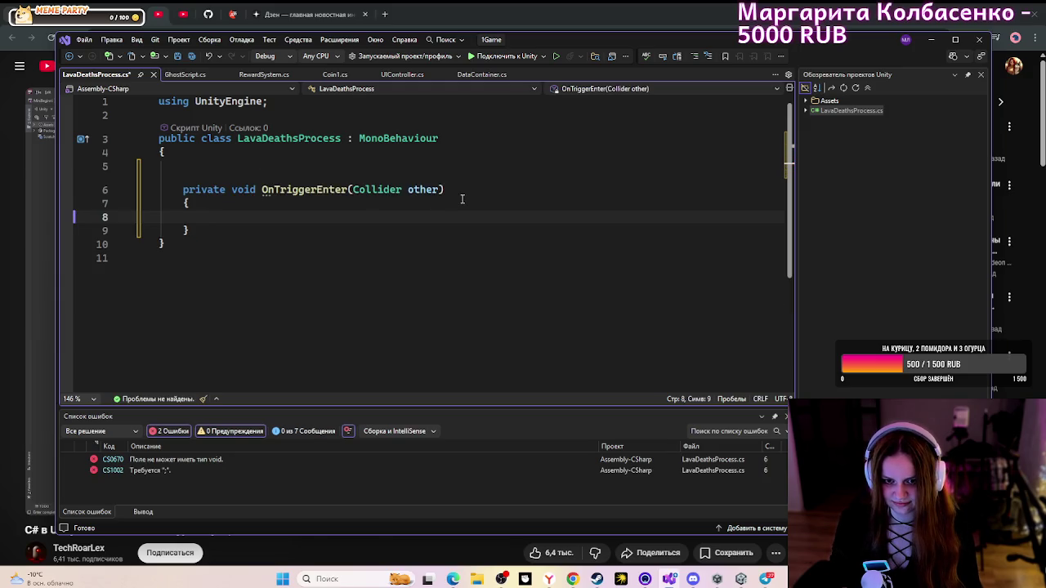
{"action": "left_click", "coordinate": [572, 579]}
{"action": "left_click", "coordinate": [541, 448]}
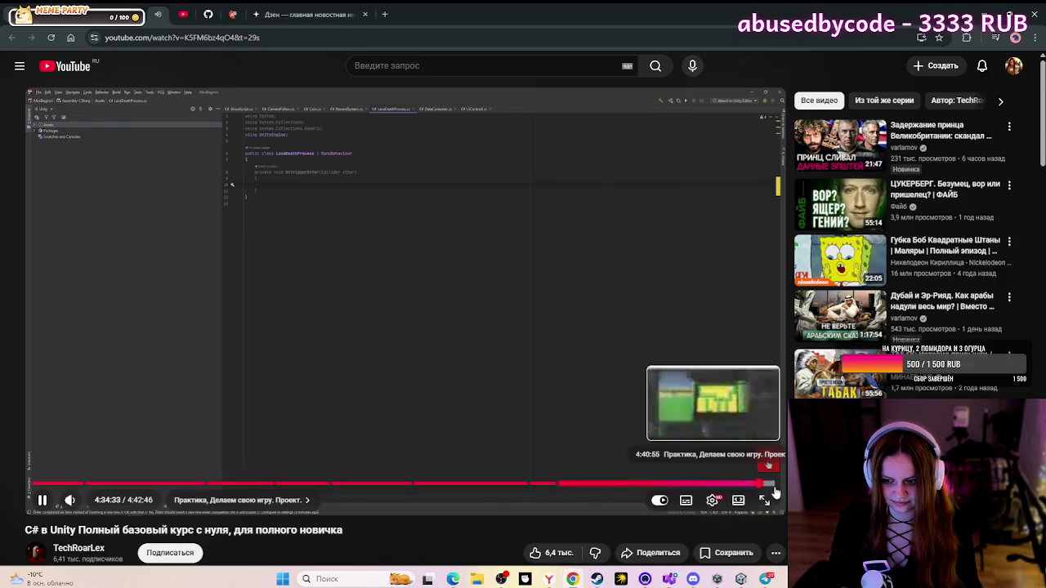
- Play the tutorial fullscreen, pausing and then resuming it
{"action": "left_click", "coordinate": [761, 500]}
{"action": "left_click", "coordinate": [435, 326]}
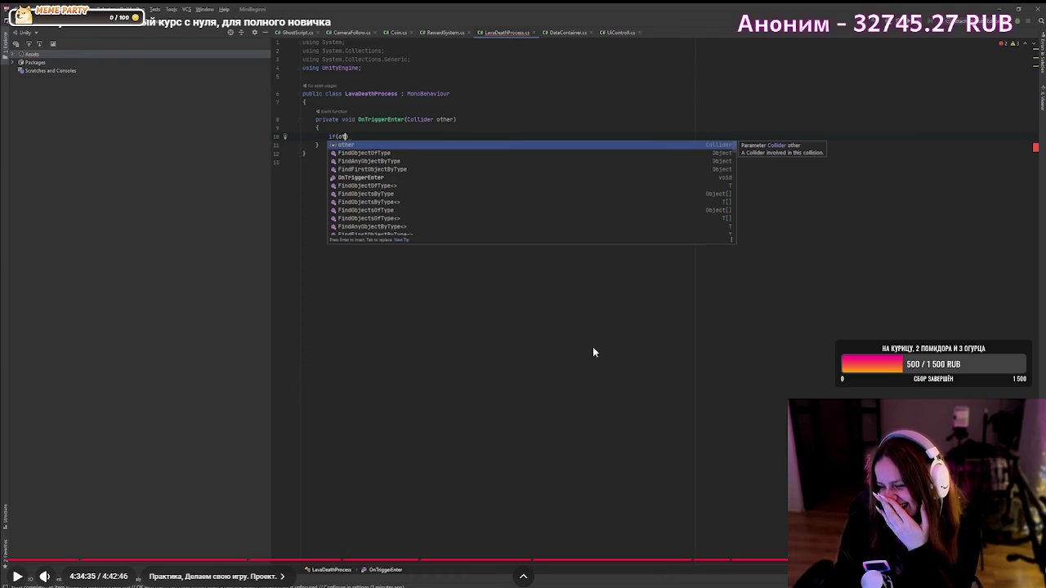
{"action": "mouse_move", "coordinate": [902, 375]}
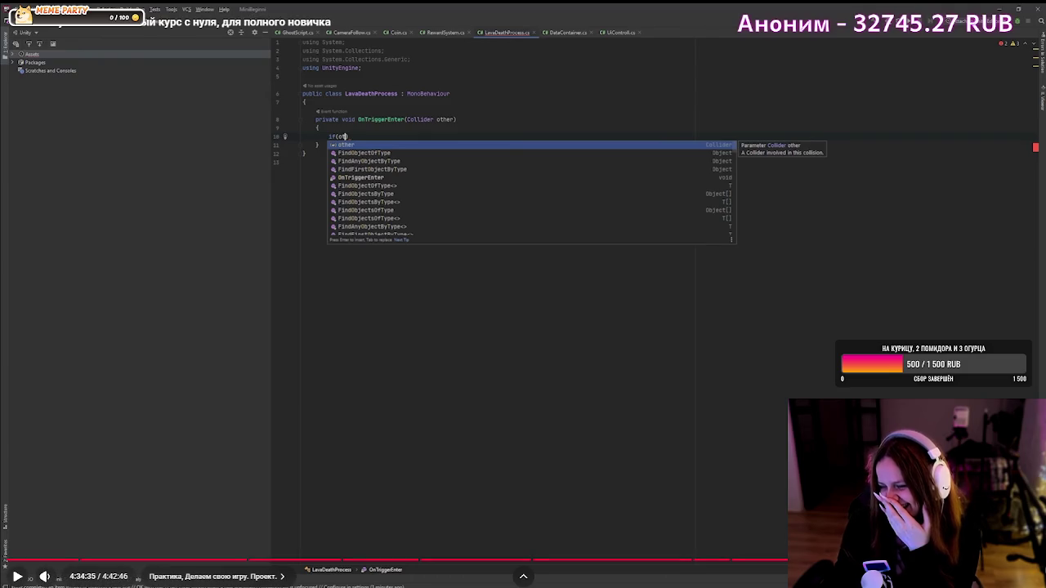
{"action": "left_click", "coordinate": [714, 361]}
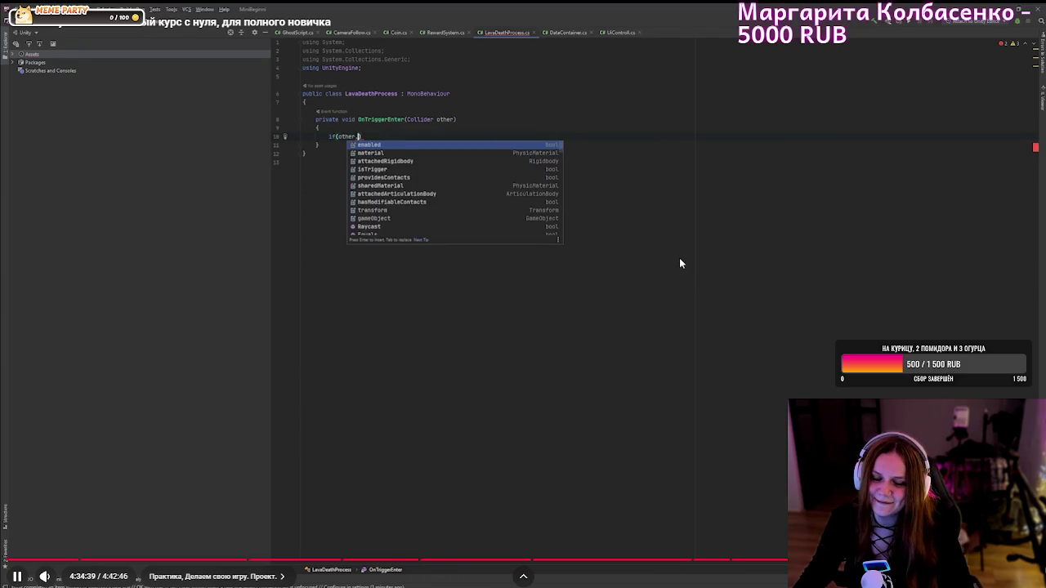
- Type GetCom, Gh, ')' and '{' with Enter completions while the tutorial plays
{"action": "key", "text": "Down"}
{"action": "key", "text": "Down"}
{"action": "key", "text": "Down"}
{"action": "key", "text": "BackSpace"}
{"action": "key", "text": "Escape"}
{"action": "type", "text": "GetCom"}
{"action": "key", "text": "Return"}
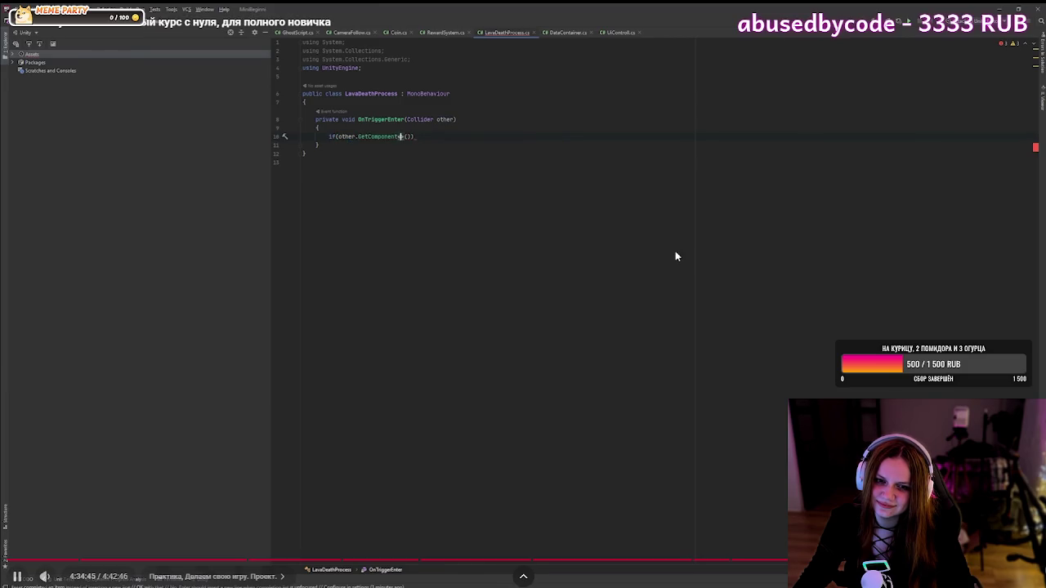
{"action": "type", "text": "Gh"}
{"action": "key", "text": "Return"}
{"action": "type", "text": ")"}
{"action": "key", "text": "Return"}
{"action": "type", "text": "{"}
{"action": "key", "text": "Return"}
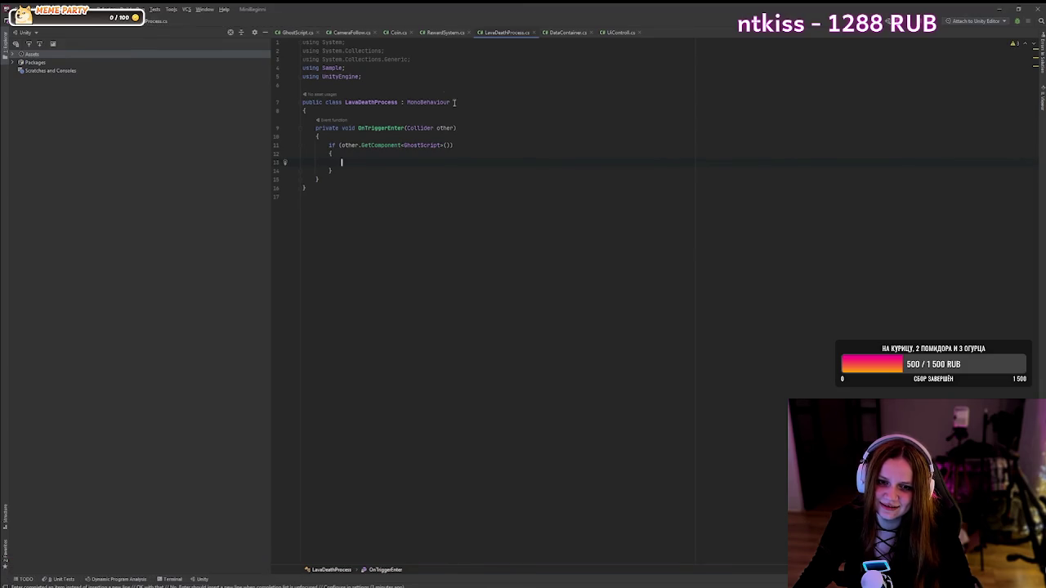
- Pause the tutorial at 4:34:49 on the other.GetComponent<GhostScript>() check and return to Visual Studio
{"action": "left_click", "coordinate": [673, 254]}
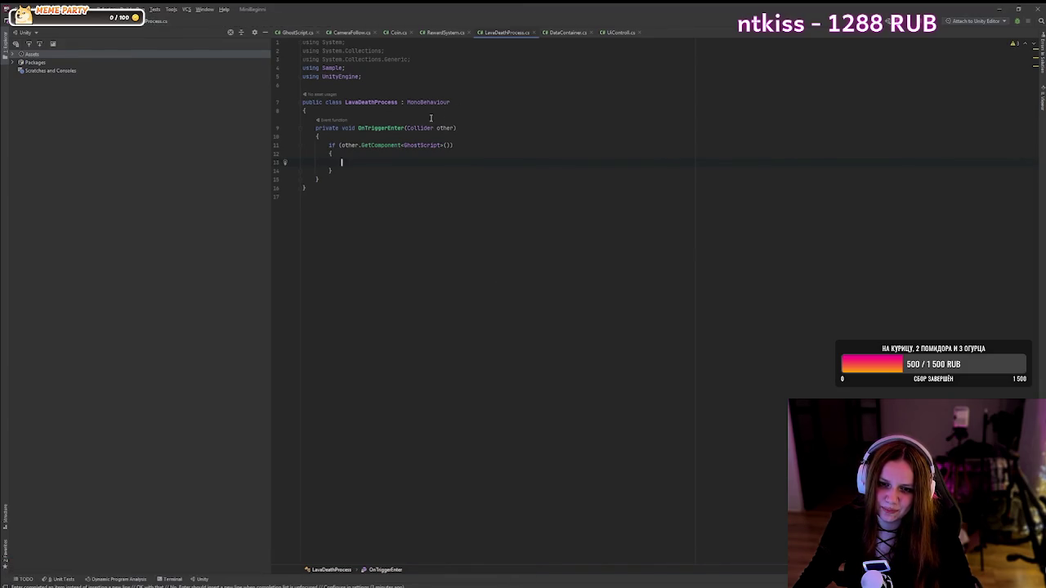
{"action": "mouse_move", "coordinate": [675, 256]}
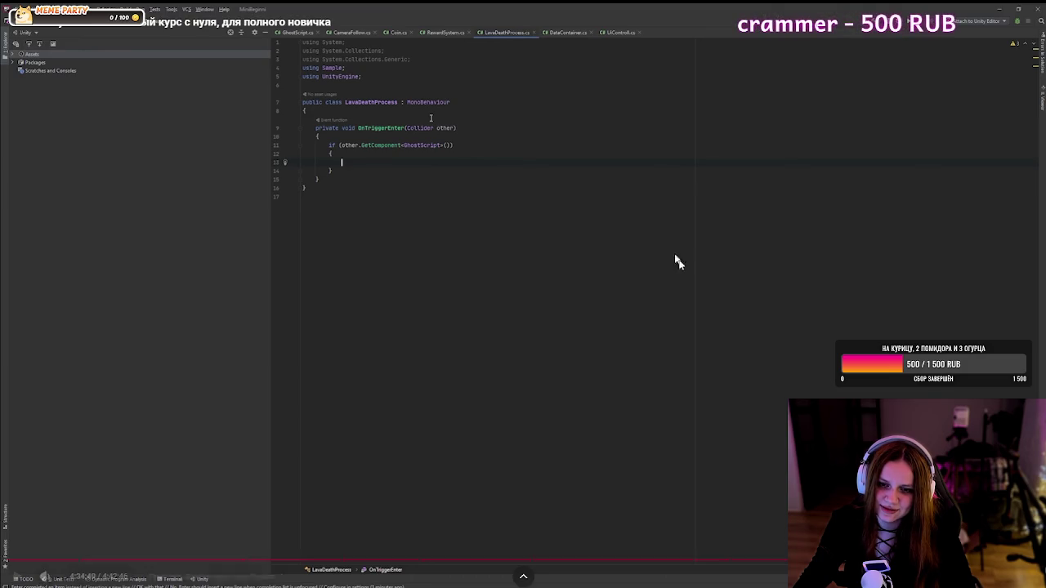
{"action": "key", "text": "Escape"}
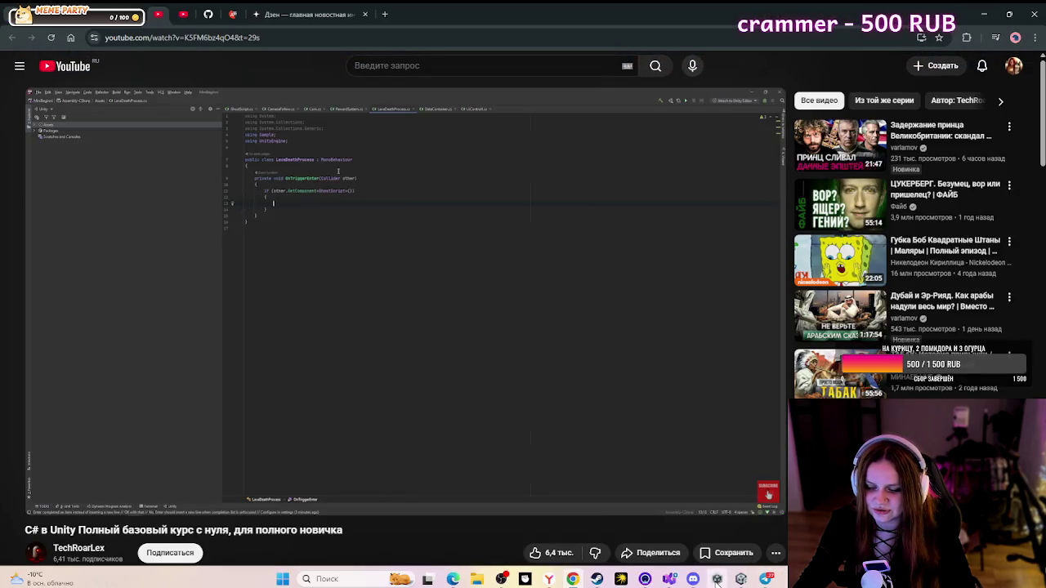
{"action": "left_click", "coordinate": [664, 579]}
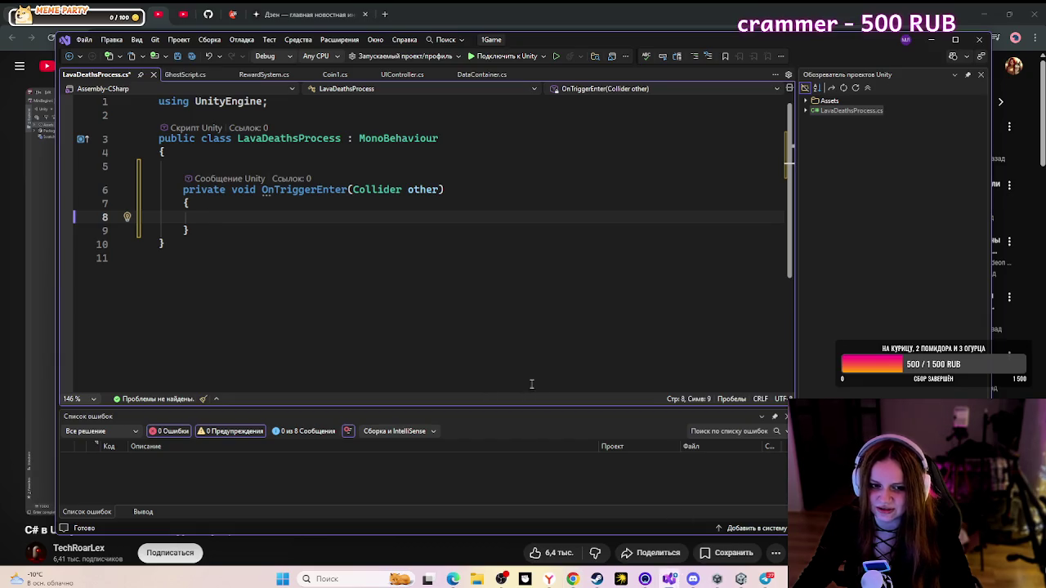
- Start an if condition in OnTriggerEnter with a GetComponent call from IntelliSense
{"action": "type", "text": "if "}
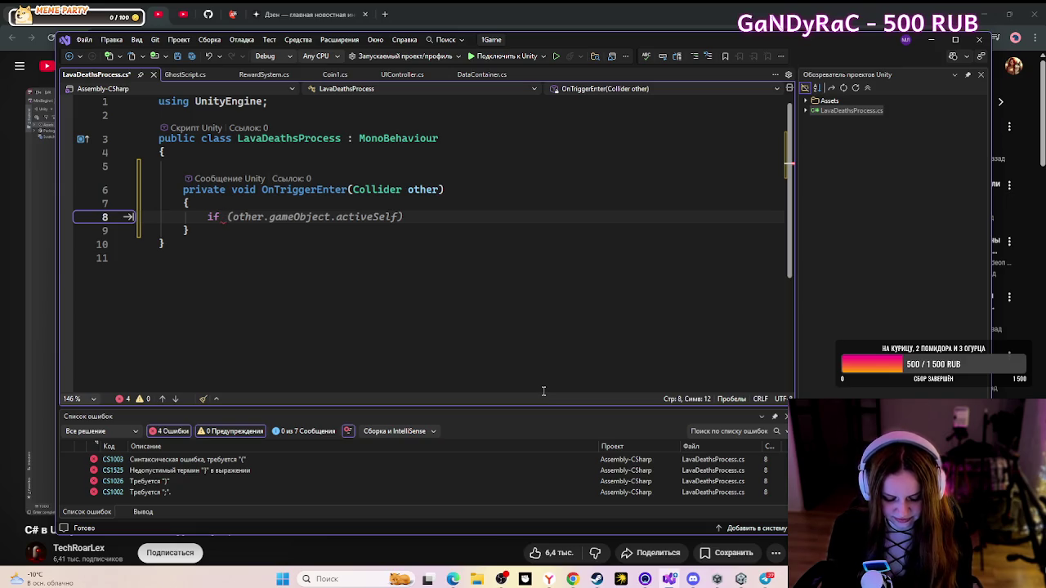
{"action": "type", "text": "get"}
{"action": "key", "text": "BackSpace"}
{"action": "key", "text": "BackSpace"}
{"action": "key", "text": "BackSpace"}
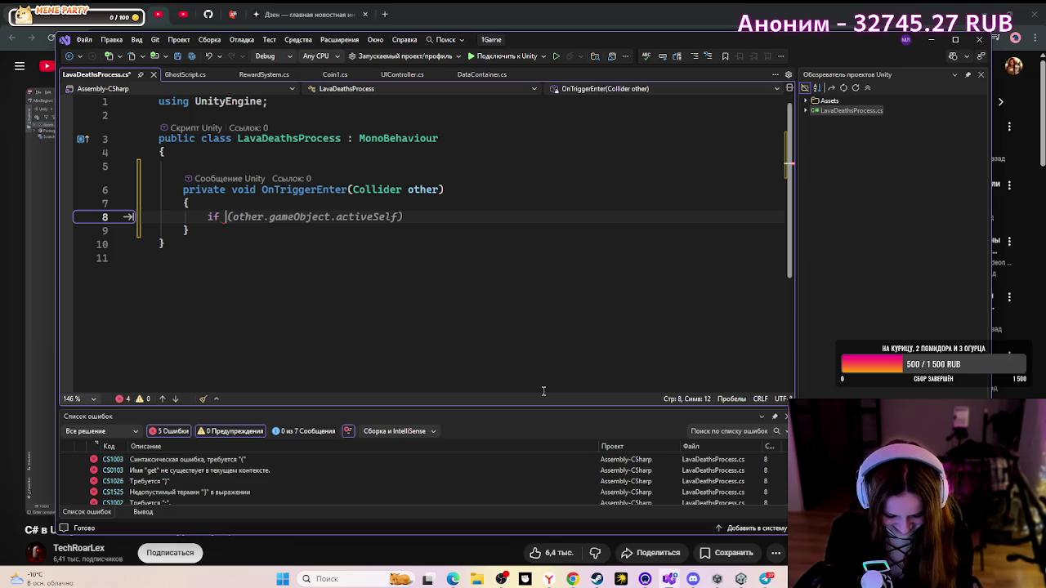
{"action": "type", "text": "Get"}
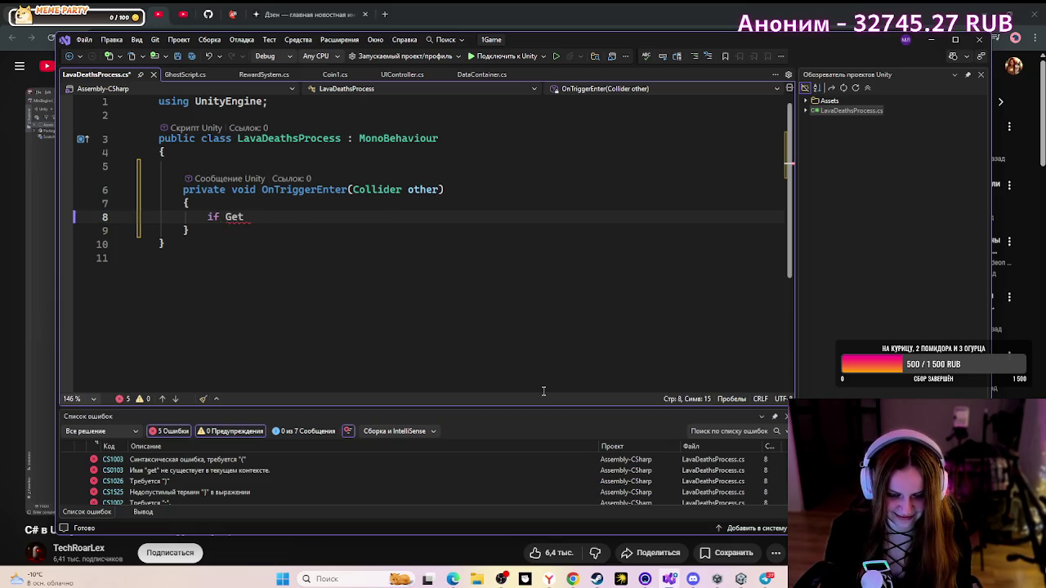
{"action": "key", "text": "BackSpace"}
{"action": "key", "text": "BackSpace"}
{"action": "key", "text": "BackSpace"}
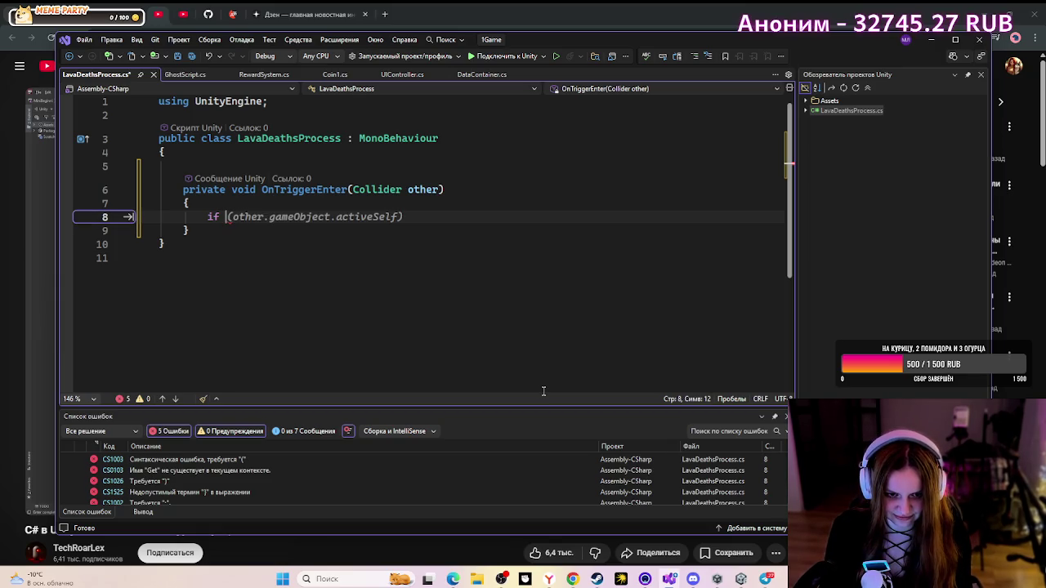
{"action": "type", "text": "("}
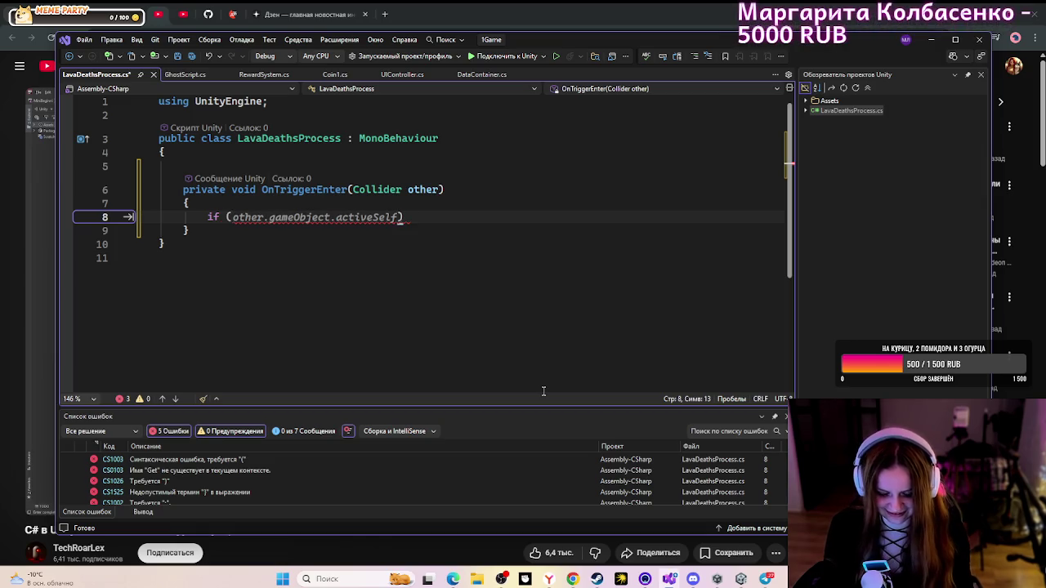
{"action": "type", "text": "Ge"}
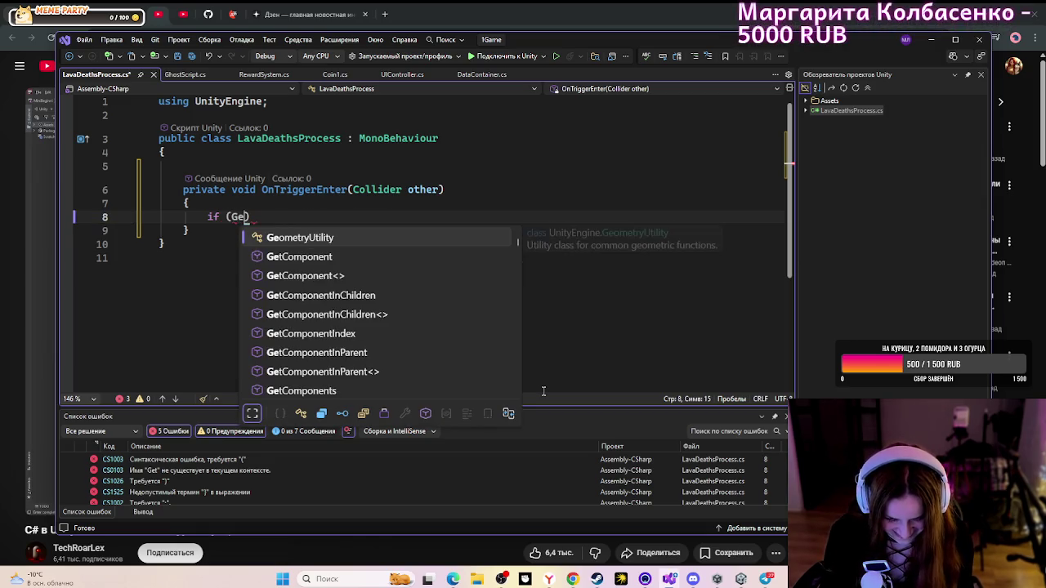
{"action": "type", "text": "t"}
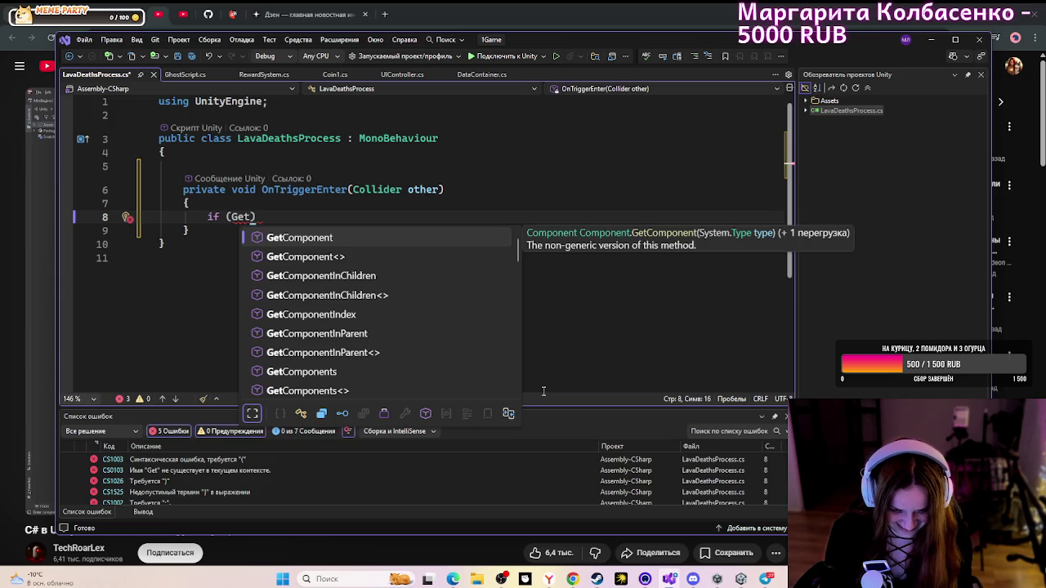
{"action": "double_click", "coordinate": [370, 250]}
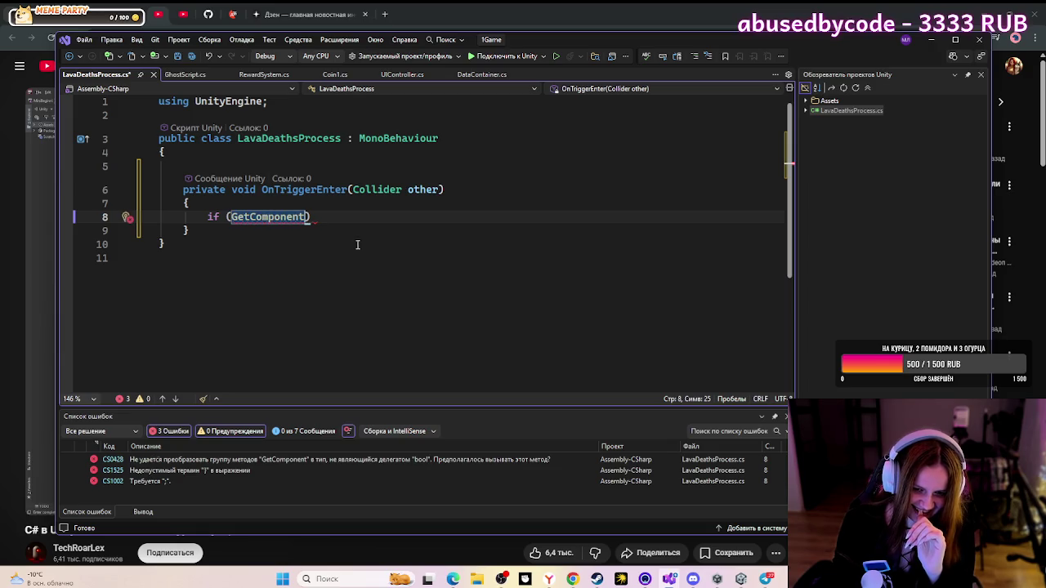
- Complete it as if (GetComponent<GhostScript>()); accepting GhostScript, which adds using Sample
{"action": "type", "text": "<>"}
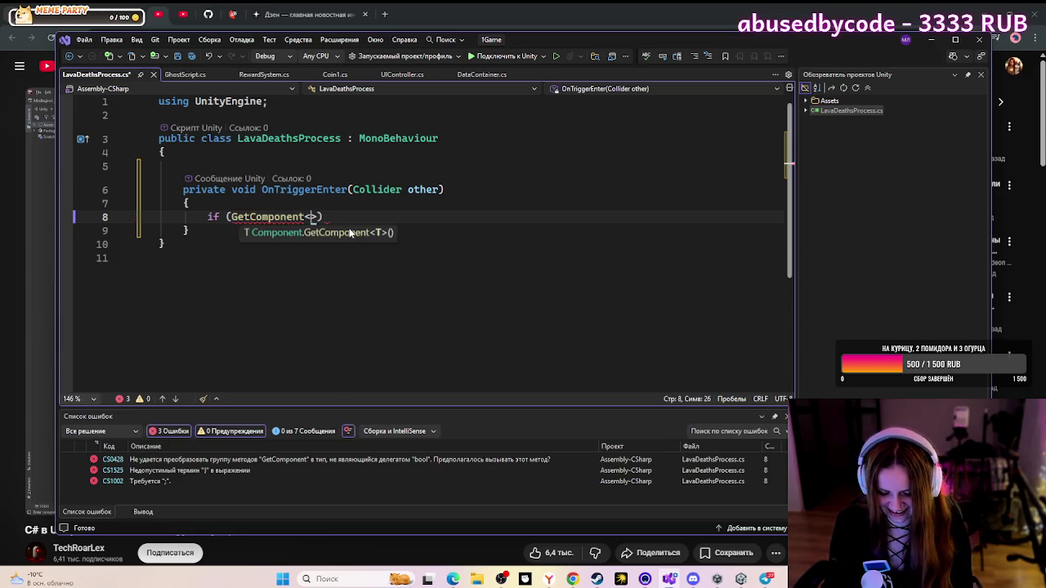
{"action": "key", "text": "Left"}
{"action": "type", "text": "Gh"}
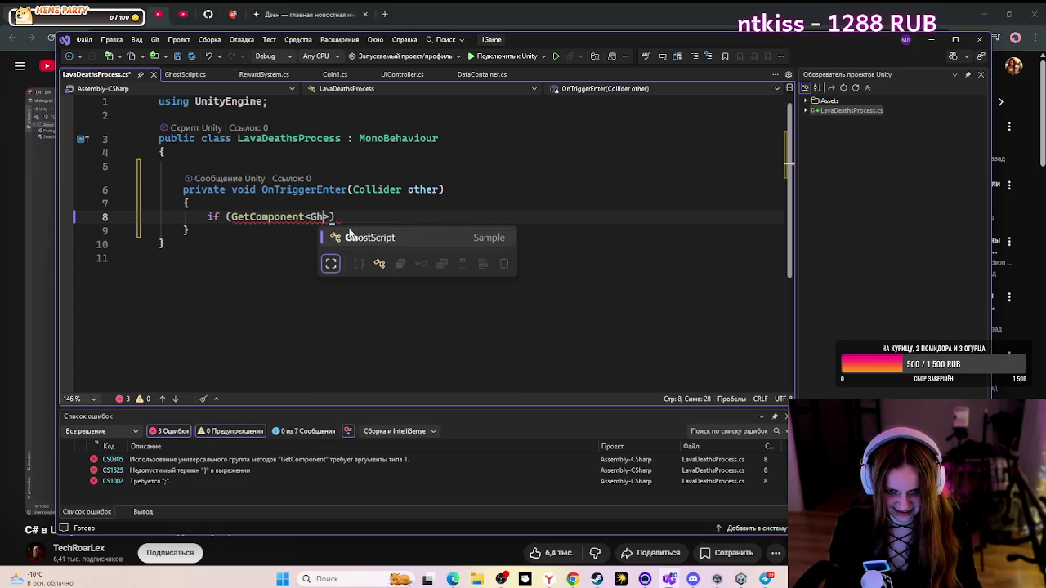
{"action": "key", "text": "Tab"}
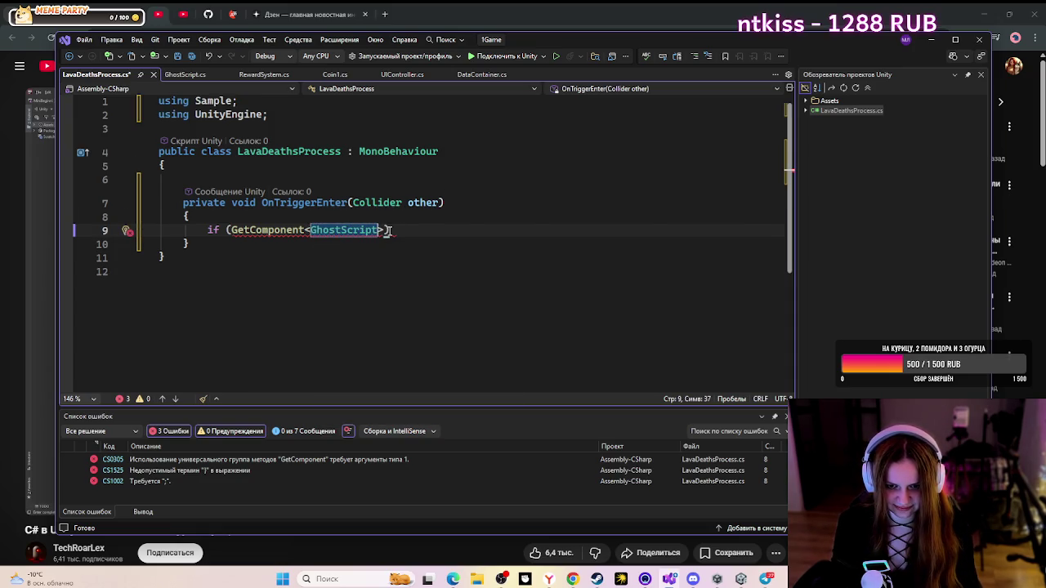
{"action": "key", "text": "Right"}
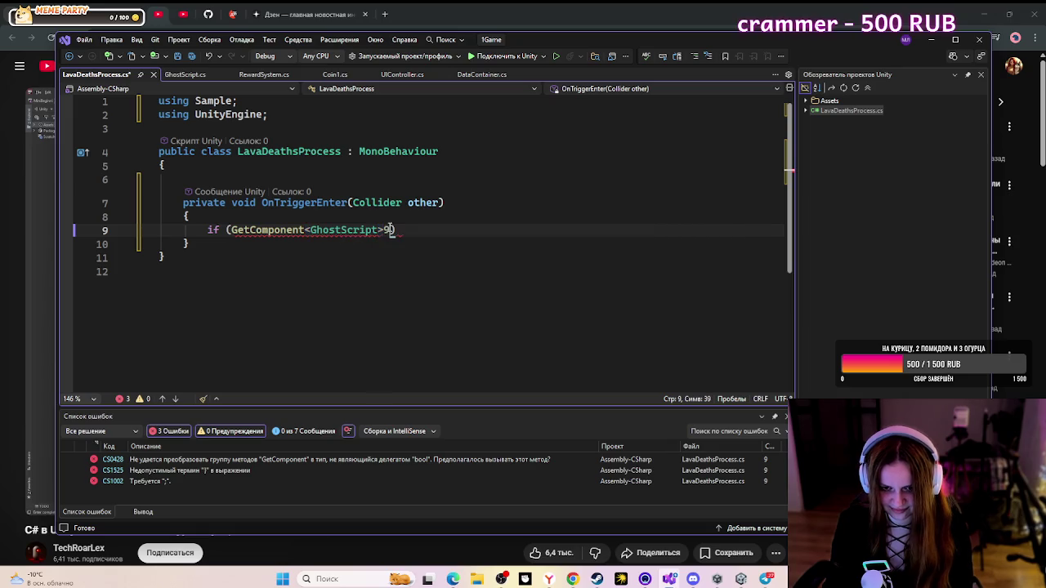
{"action": "type", "text": "("}
{"action": "key", "text": "Down"}
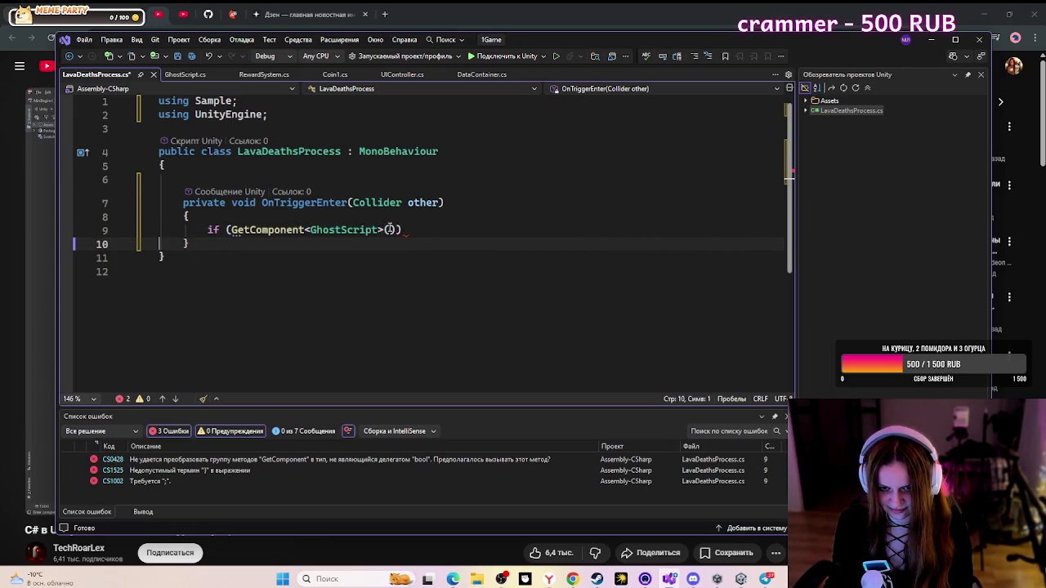
{"action": "key", "text": "Up"}
{"action": "key", "text": "End"}
{"action": "type", "text": ";"}
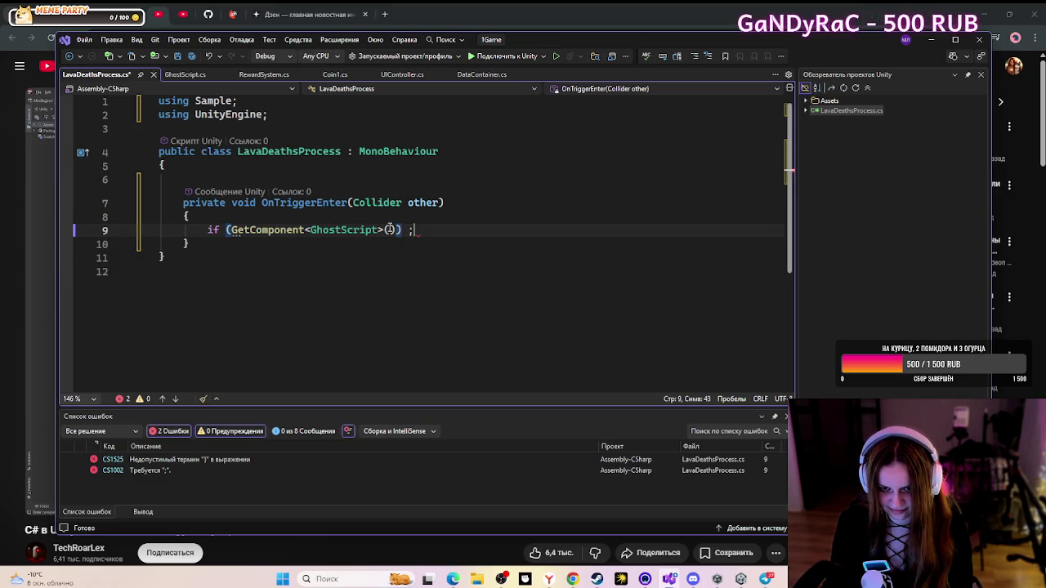
{"action": "left_click", "coordinate": [574, 580]}
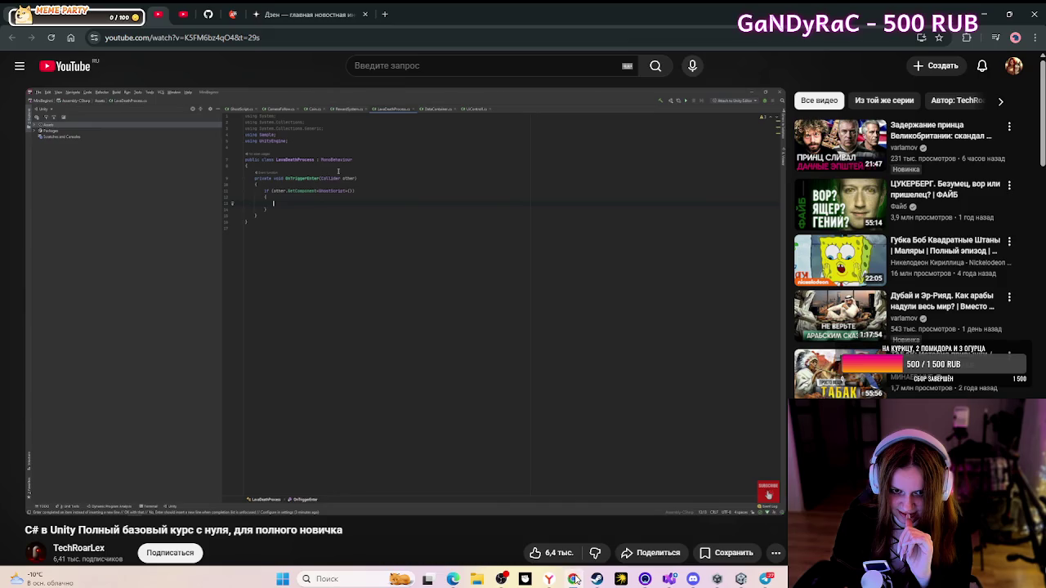
- Replace the stray semicolon after the if with an empty braces block
{"action": "left_click", "coordinate": [575, 580]}
{"action": "key", "text": "BackSpace"}
{"action": "key", "text": "BackSpace"}
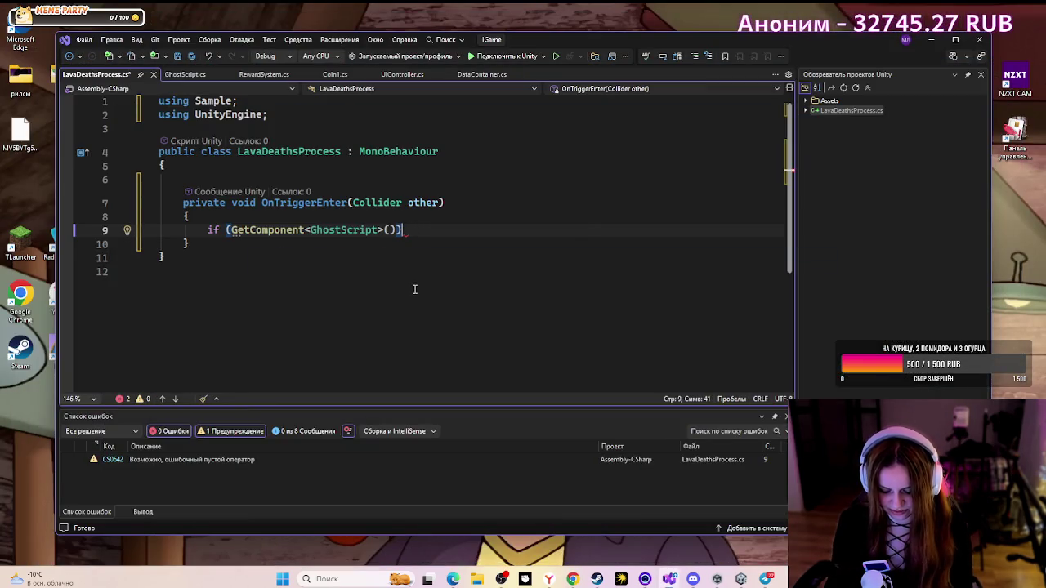
{"action": "key", "text": "Return"}
{"action": "type", "text": "{"}
{"action": "key", "text": "Return"}
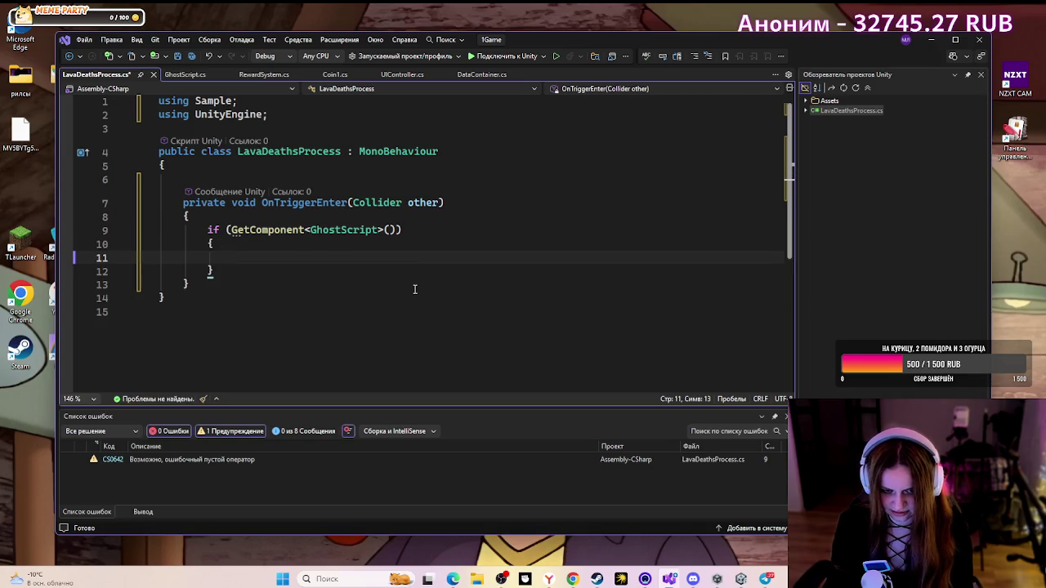
- Briefly play the tutorial, then return to the script in Visual Studio
{"action": "left_click", "coordinate": [573, 579]}
{"action": "left_click", "coordinate": [388, 368]}
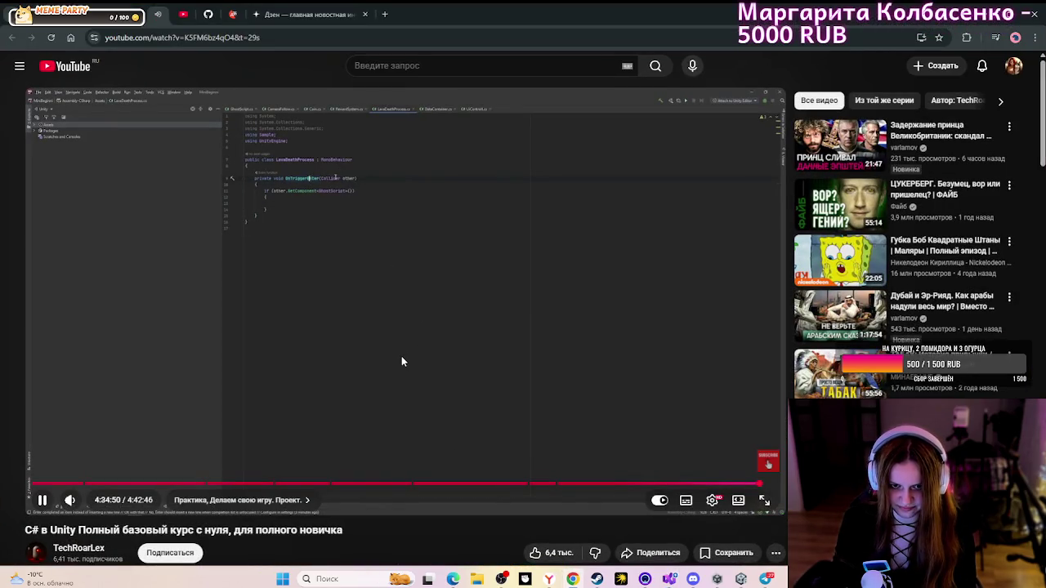
{"action": "left_click", "coordinate": [402, 361]}
{"action": "left_click", "coordinate": [717, 579]}
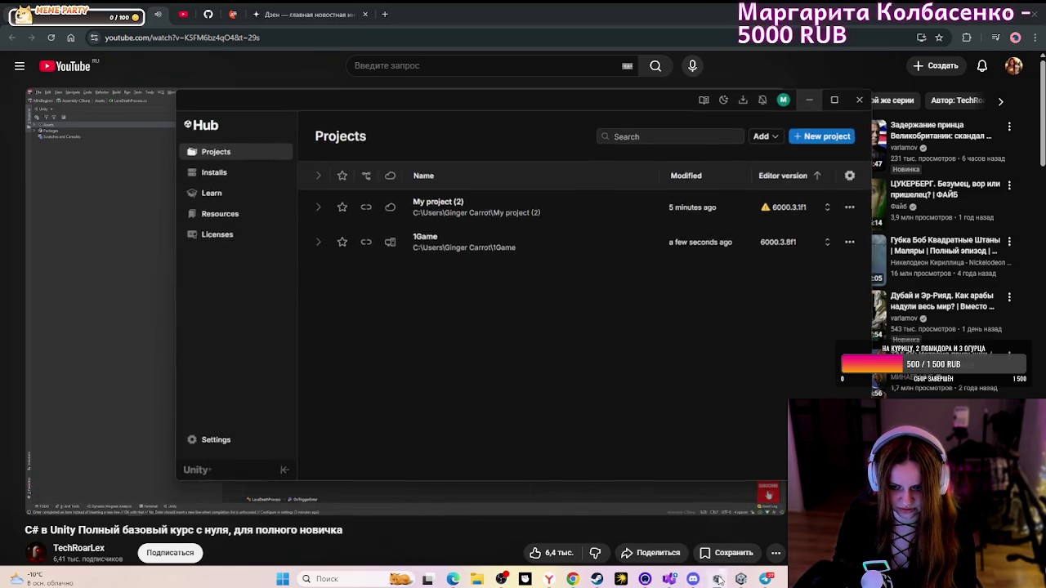
{"action": "left_click", "coordinate": [718, 579]}
{"action": "left_click", "coordinate": [669, 578]}
- Insert other. before GetComponent to make if (other.GetComponent<GhostScript>()), then resume the tutorial
{"action": "left_click", "coordinate": [227, 229]}
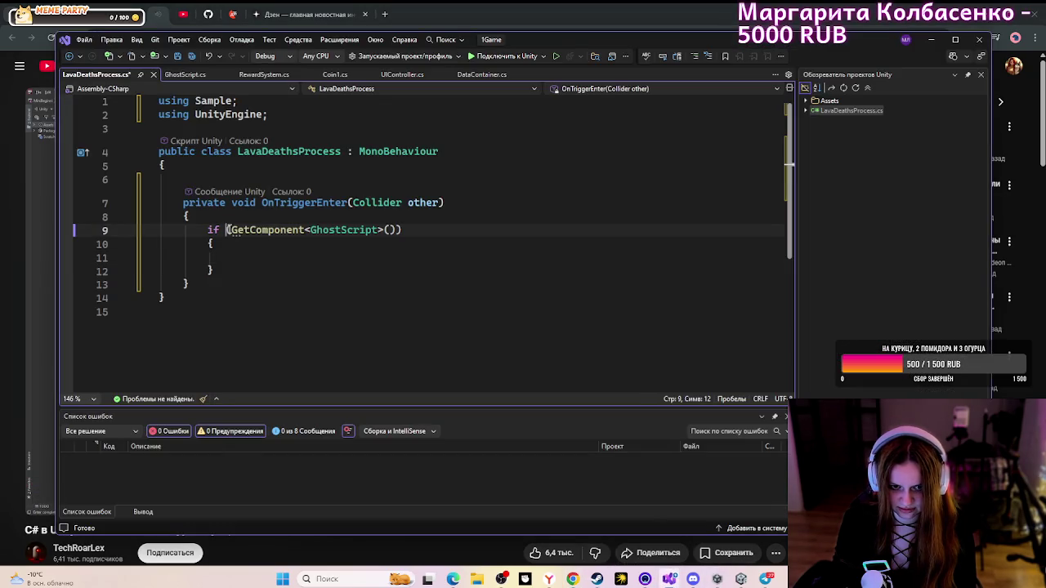
{"action": "key", "text": "Right"}
{"action": "type", "text": "other"}
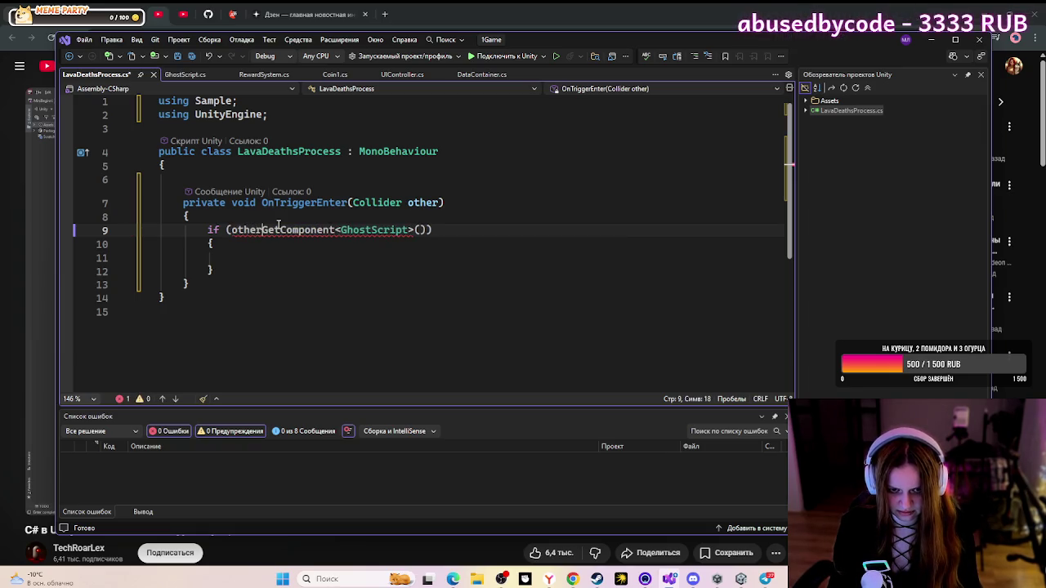
{"action": "type", "text": "."}
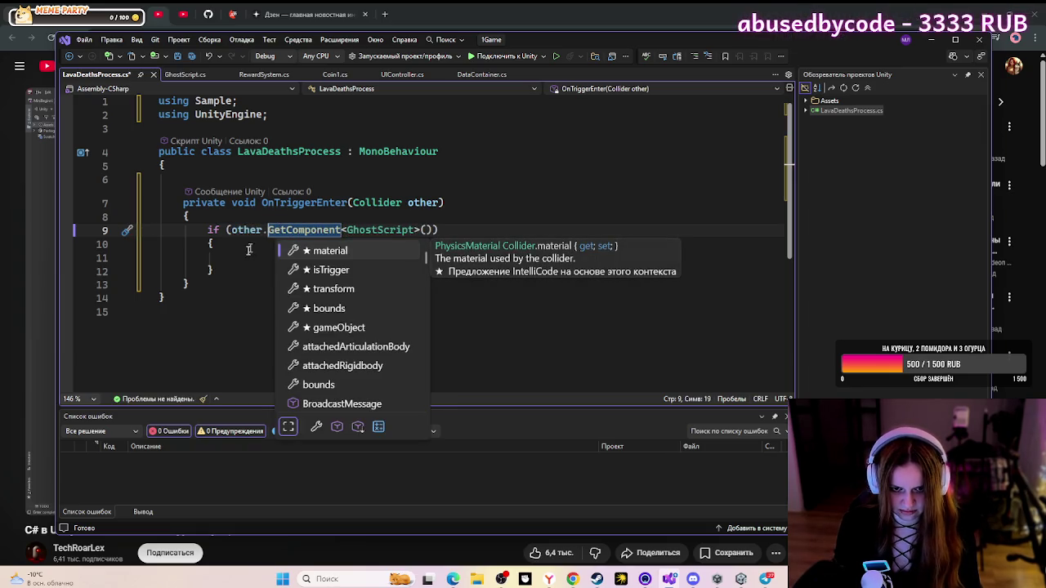
{"action": "key", "text": "Escape"}
{"action": "left_click", "coordinate": [573, 579]}
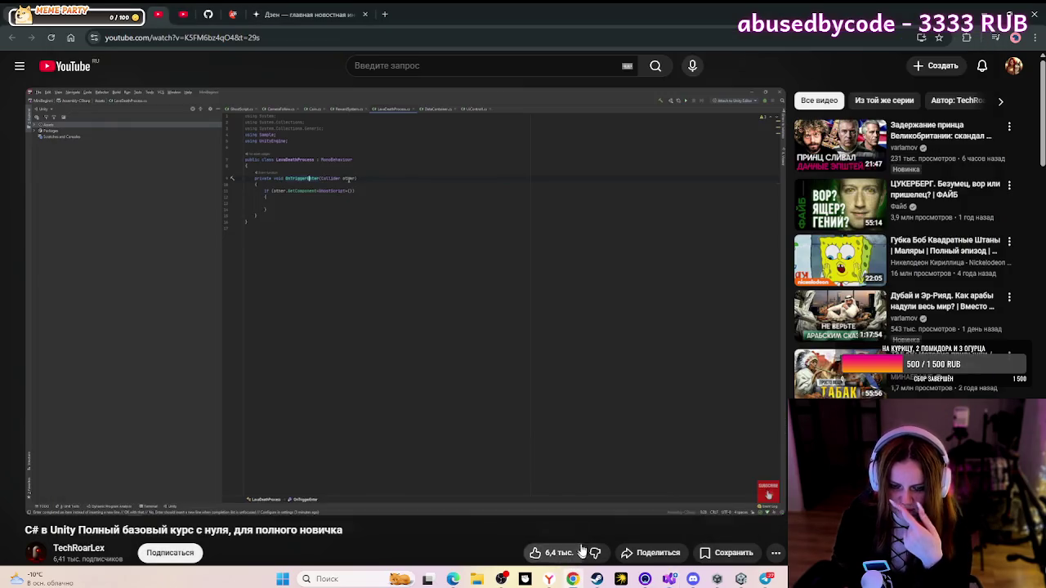
{"action": "left_click", "coordinate": [569, 319]}
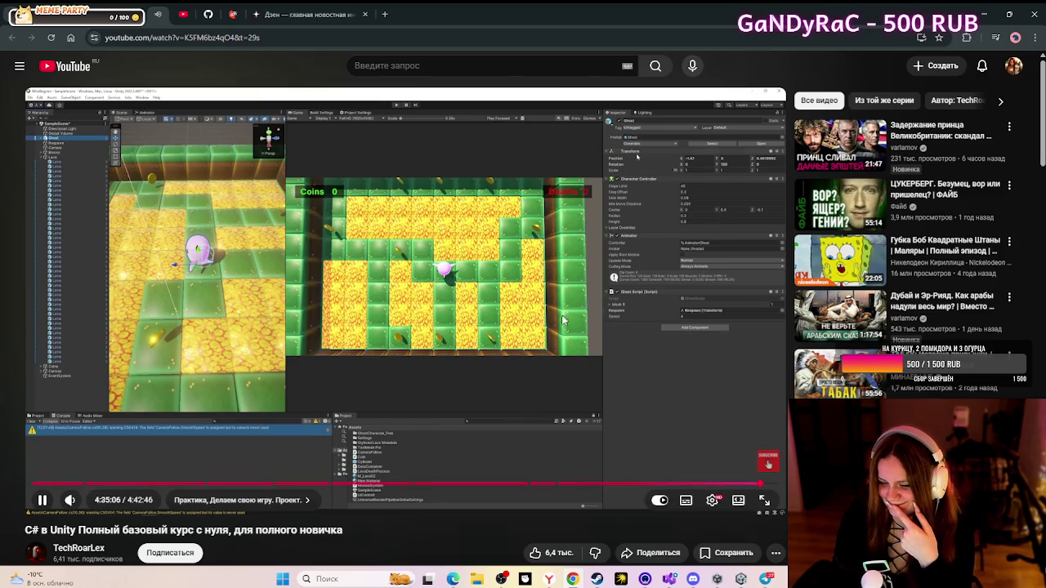
- Watch the ghost-over-lava demo fullscreen, pausing at 4:35:10 and resuming until 4:35:17
{"action": "left_click", "coordinate": [764, 500]}
{"action": "left_click", "coordinate": [555, 365]}
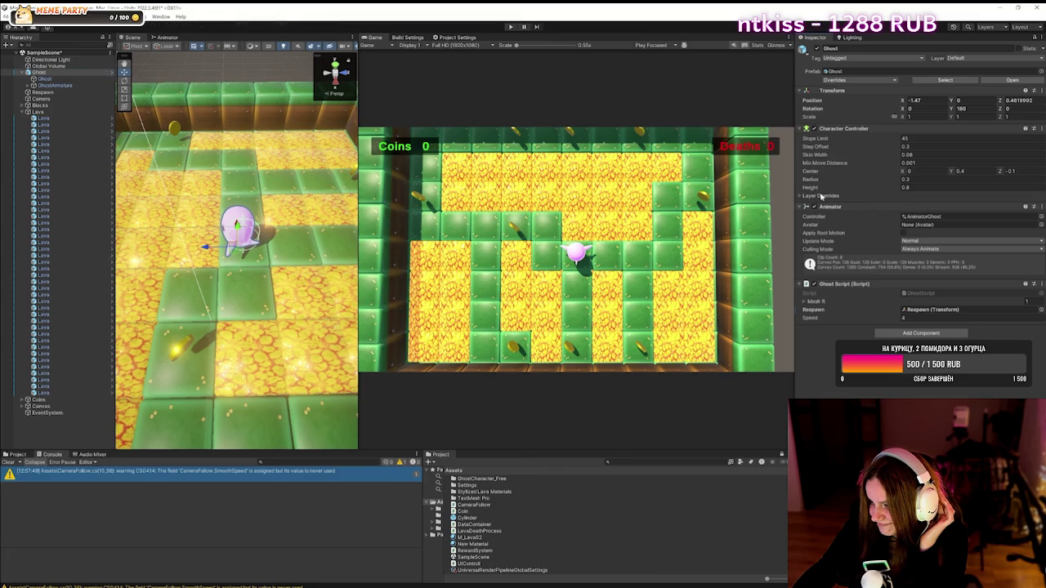
{"action": "key", "text": "space"}
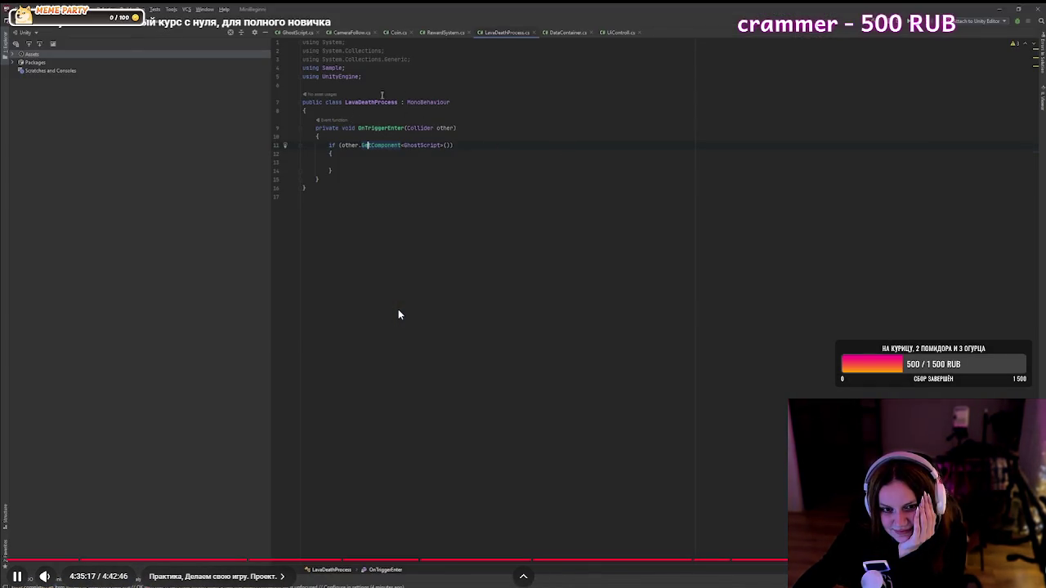
- Pause and resume the tutorial repeatedly, moving past the empty GhostScript check at 4:35:31
{"action": "left_click", "coordinate": [398, 309]}
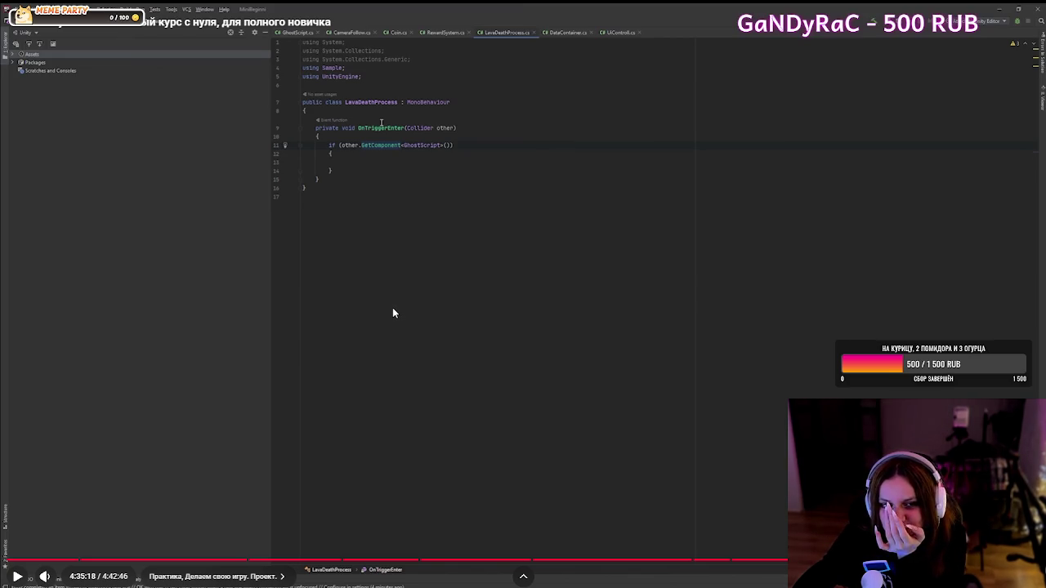
{"action": "left_click", "coordinate": [392, 309]}
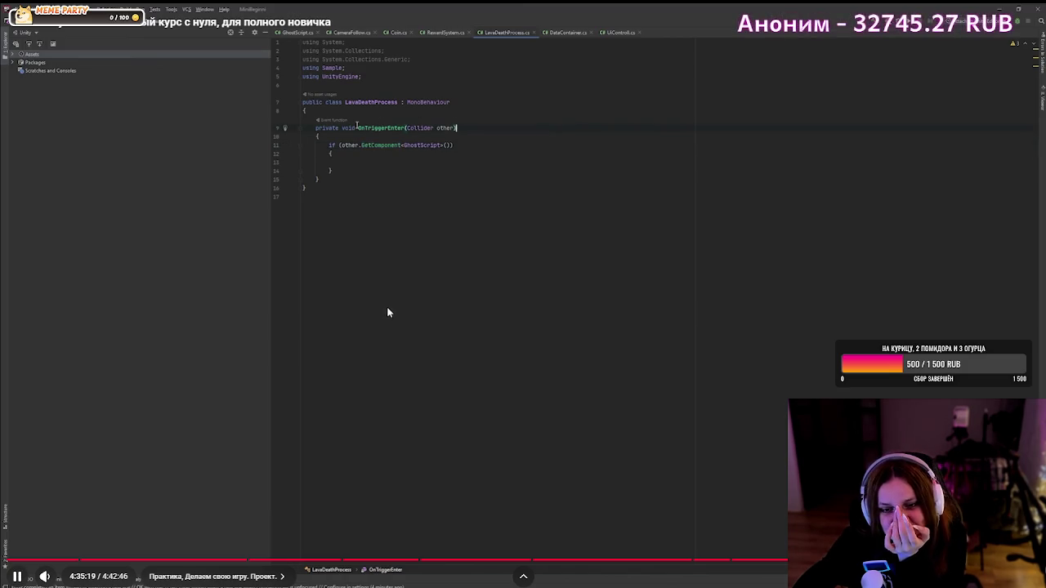
{"action": "left_click", "coordinate": [385, 309]}
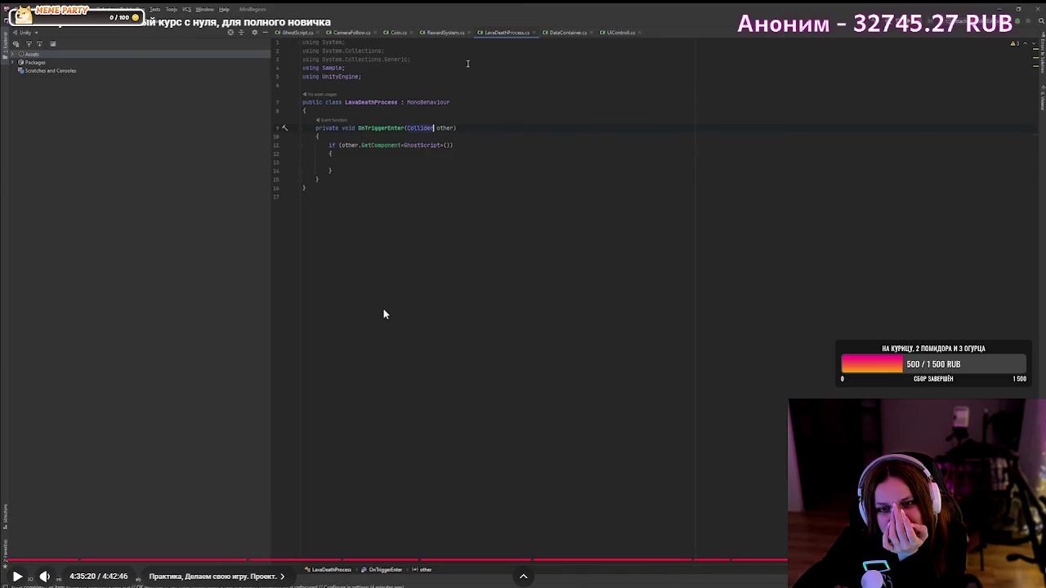
{"action": "left_click", "coordinate": [383, 309]}
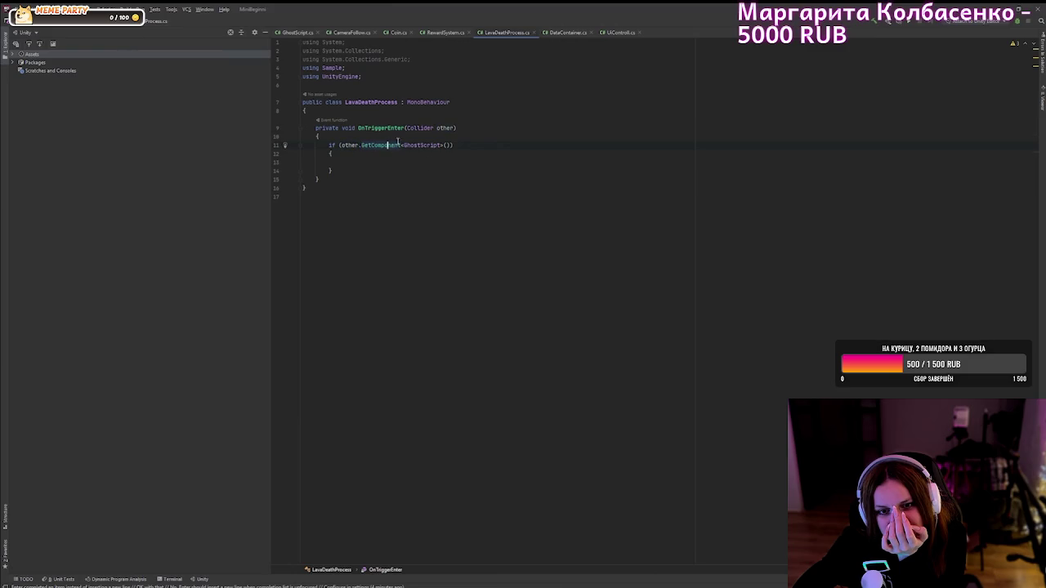
{"action": "mouse_move", "coordinate": [382, 308]}
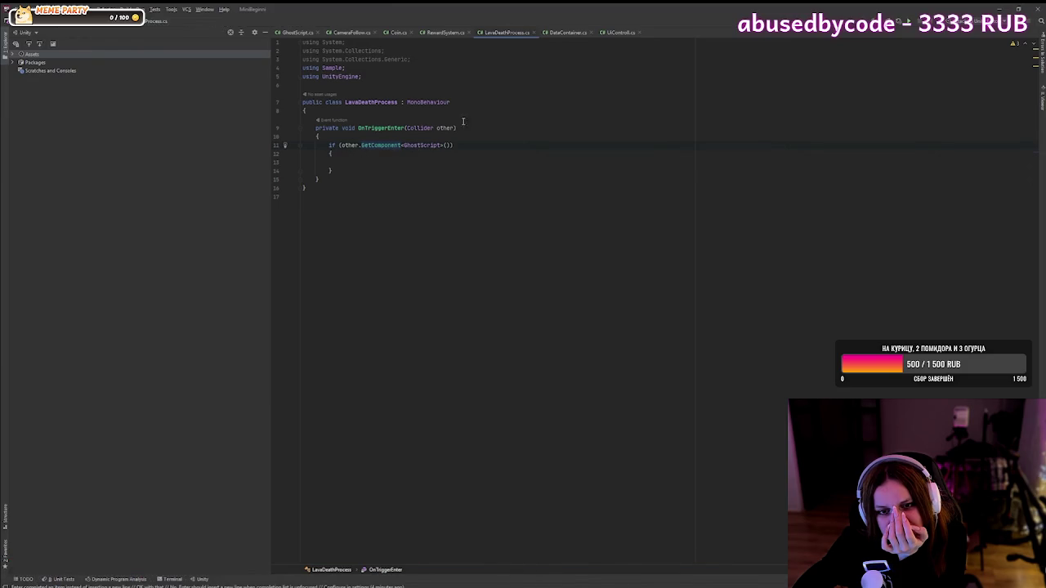
{"action": "left_click", "coordinate": [381, 308]}
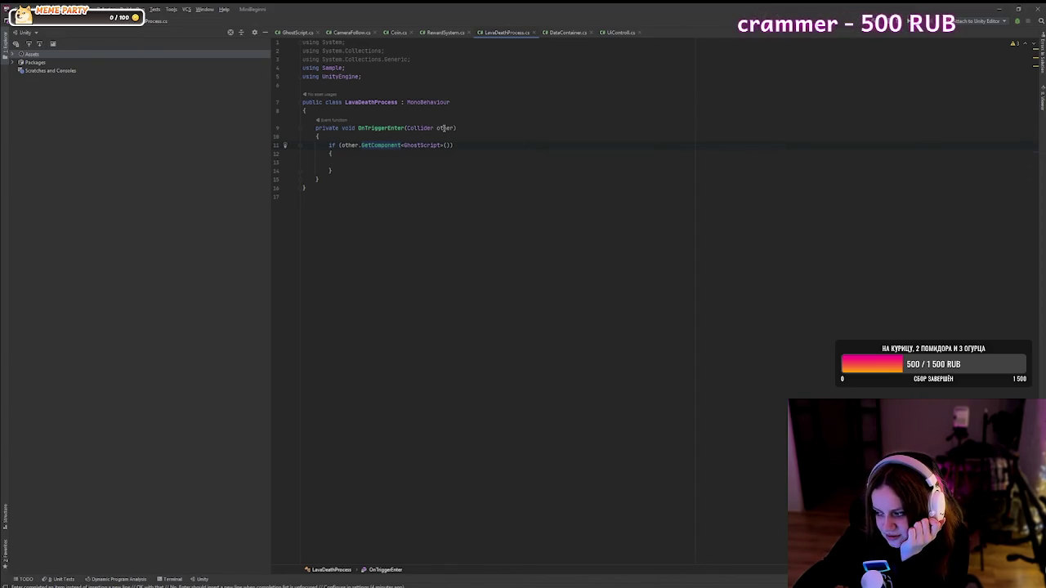
{"action": "mouse_move", "coordinate": [377, 303]}
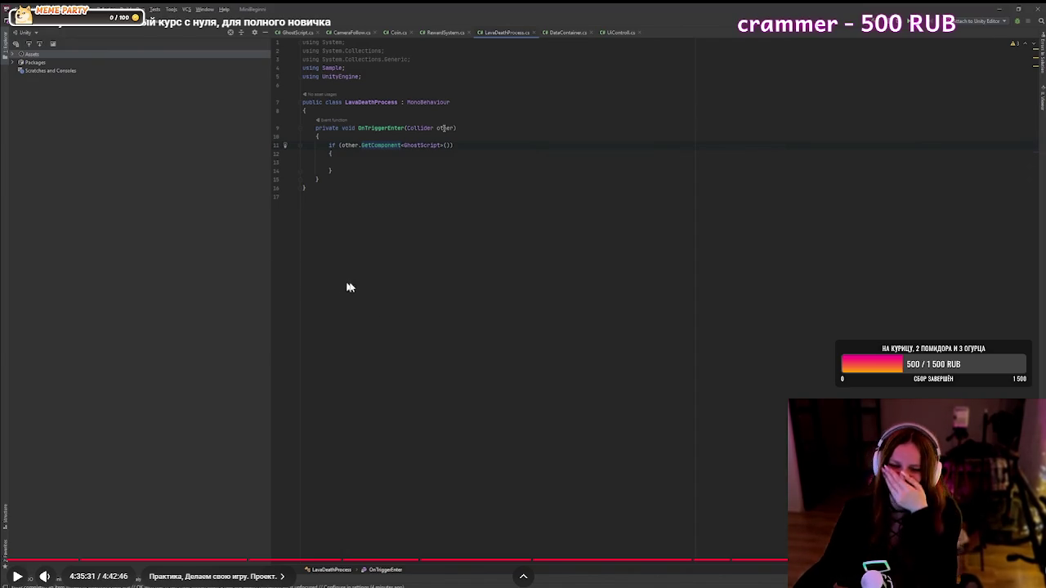
{"action": "left_click", "coordinate": [416, 288]}
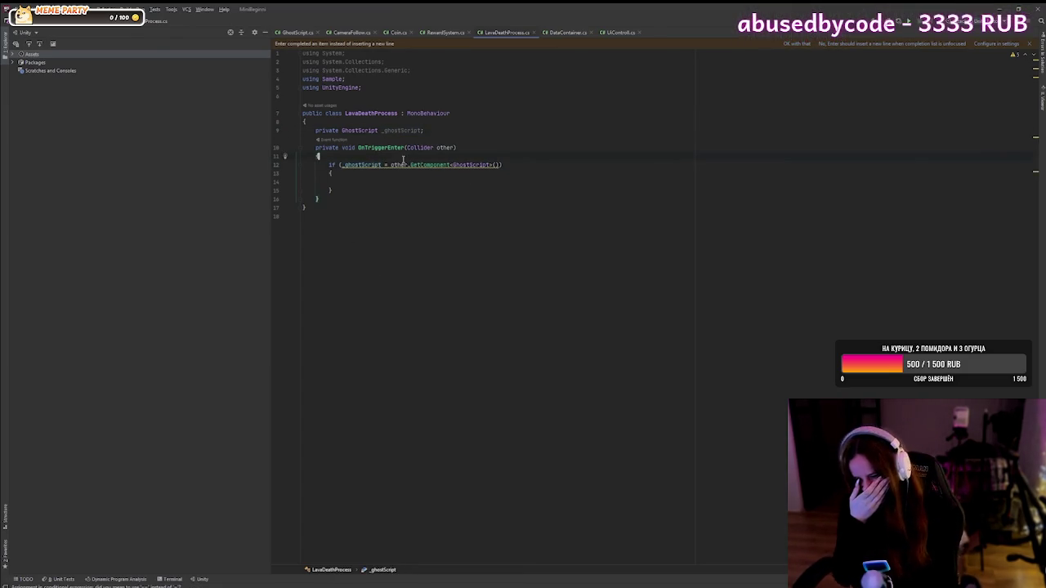
- Pause the tutorial at 4:36:21 on GhostScript's Damage method, then leave fullscreen
{"action": "left_click", "coordinate": [446, 147]}
{"action": "left_click", "coordinate": [468, 181]}
{"action": "type", "text": "_ghostScript."}
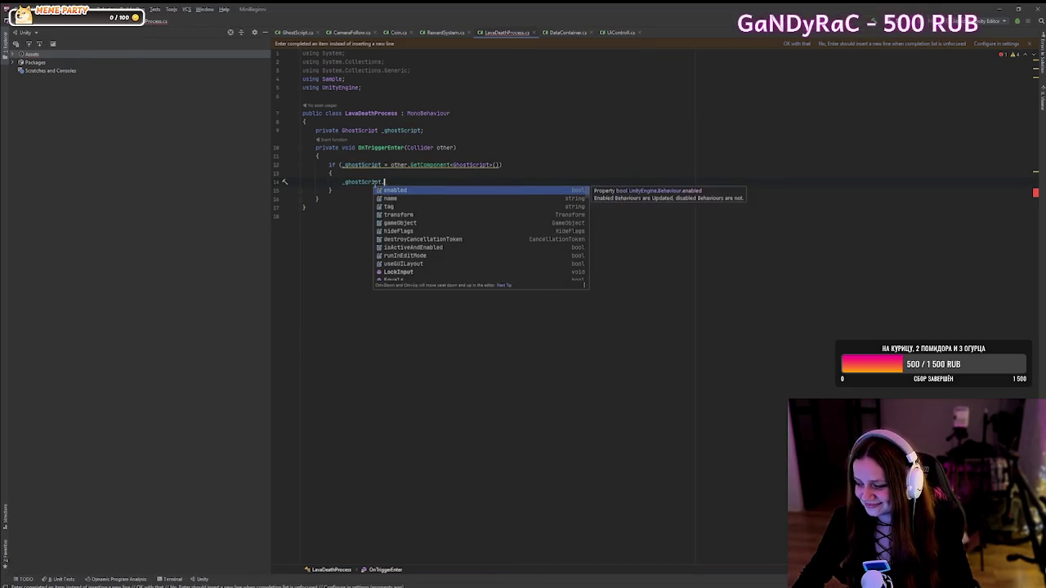
{"action": "mouse_move", "coordinate": [392, 190]}
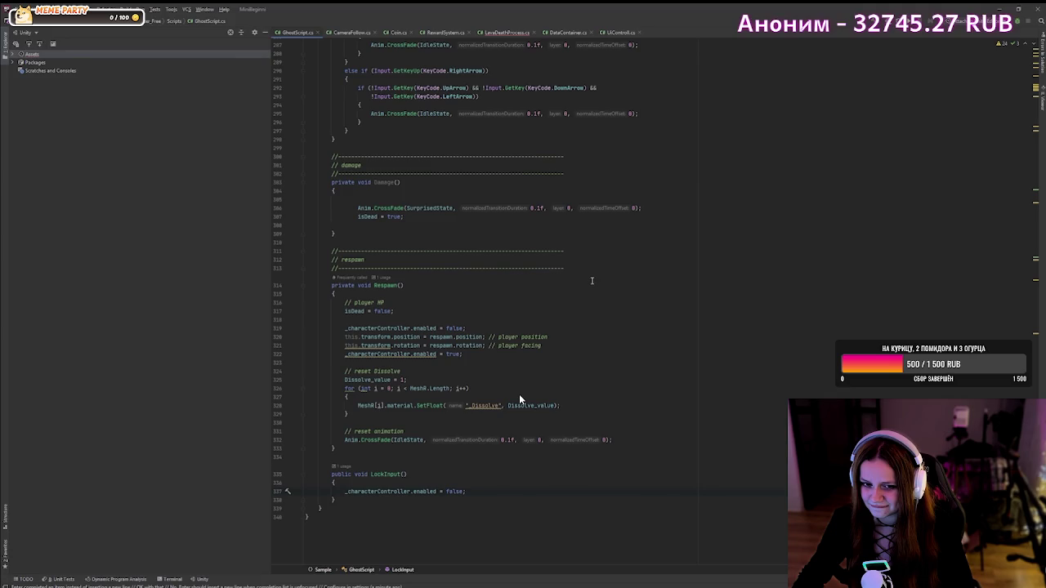
{"action": "left_click", "coordinate": [519, 399]}
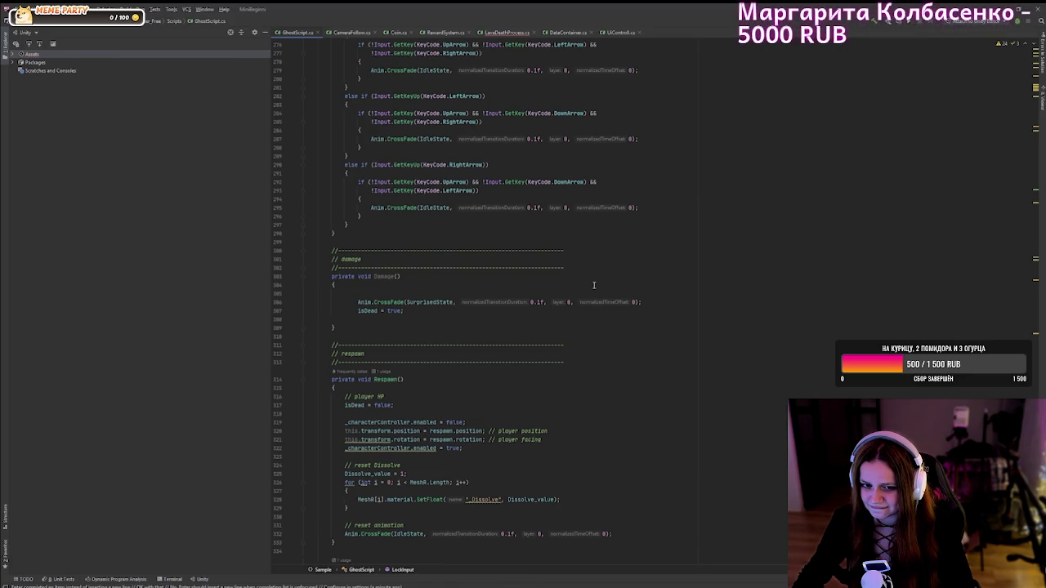
{"action": "mouse_move", "coordinate": [519, 396]}
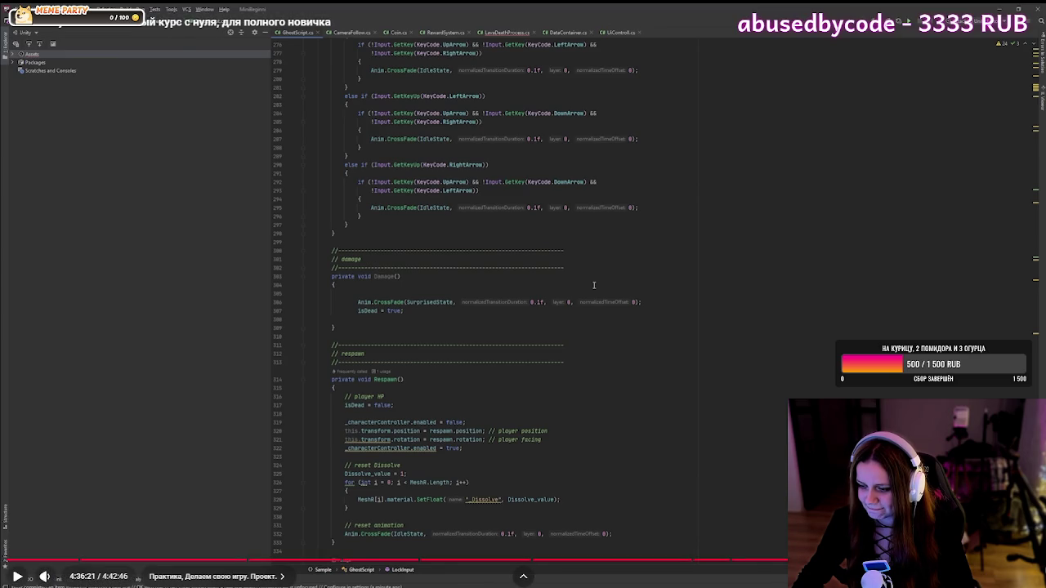
{"action": "key", "text": "Escape"}
{"action": "mouse_move", "coordinate": [549, 578]}
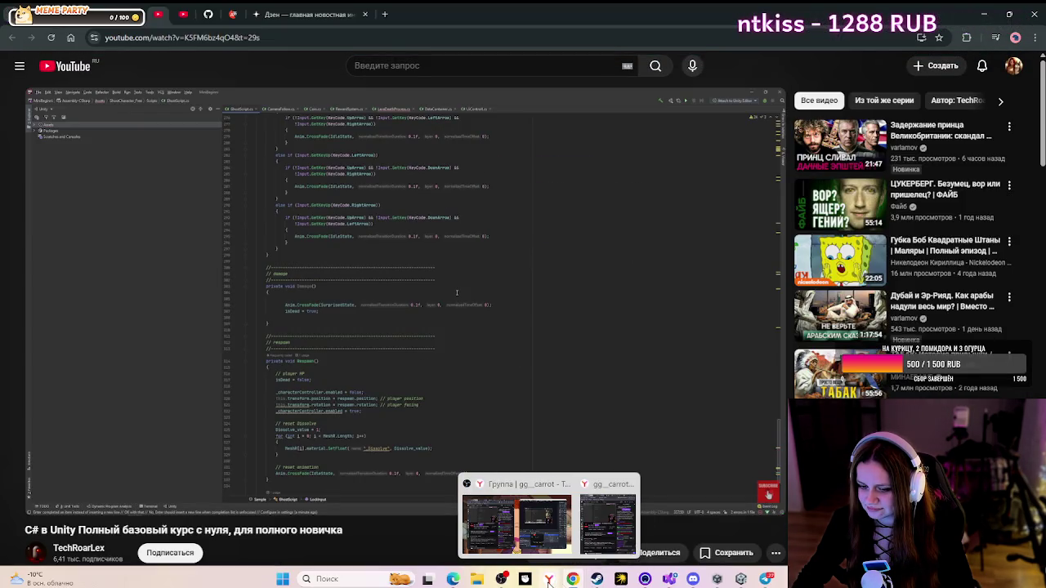
{"action": "left_click", "coordinate": [669, 578]}
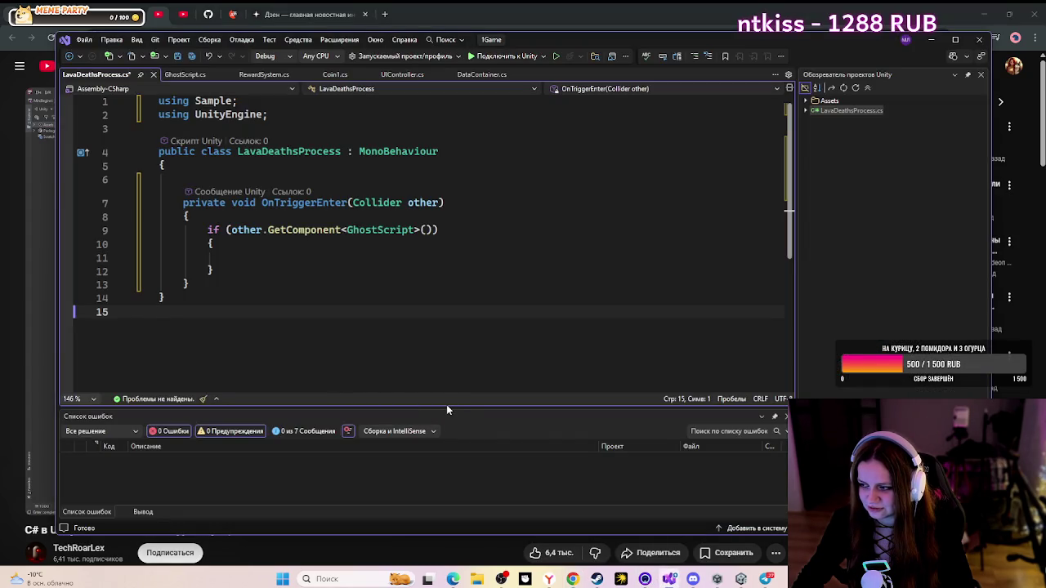
{"action": "left_click", "coordinate": [193, 77]}
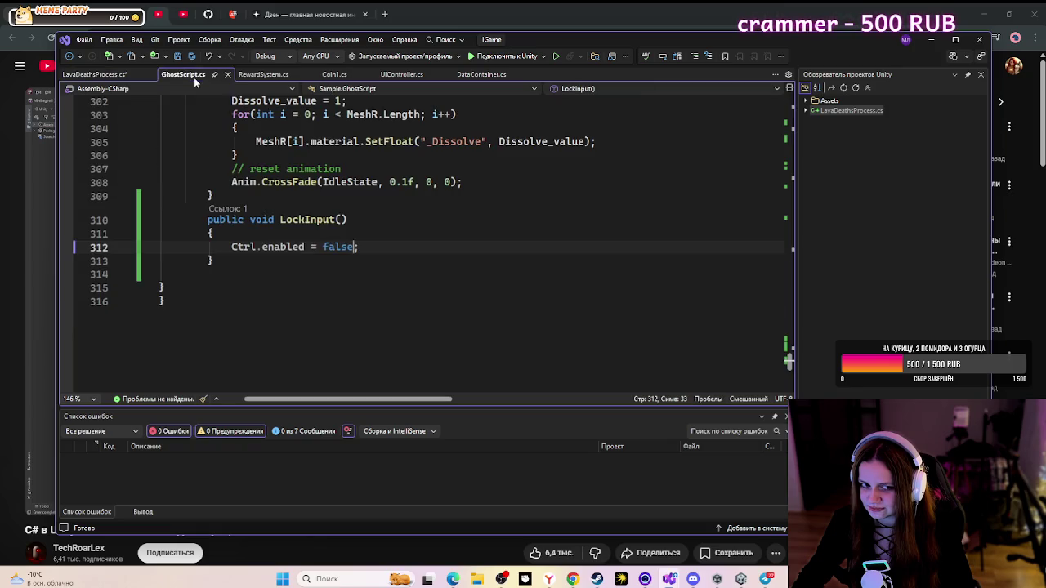
{"action": "scroll", "coordinate": [314, 274], "scroll_direction": "up", "scroll_amount": 7}
{"action": "scroll", "coordinate": [314, 274], "scroll_direction": "up", "scroll_amount": 2}
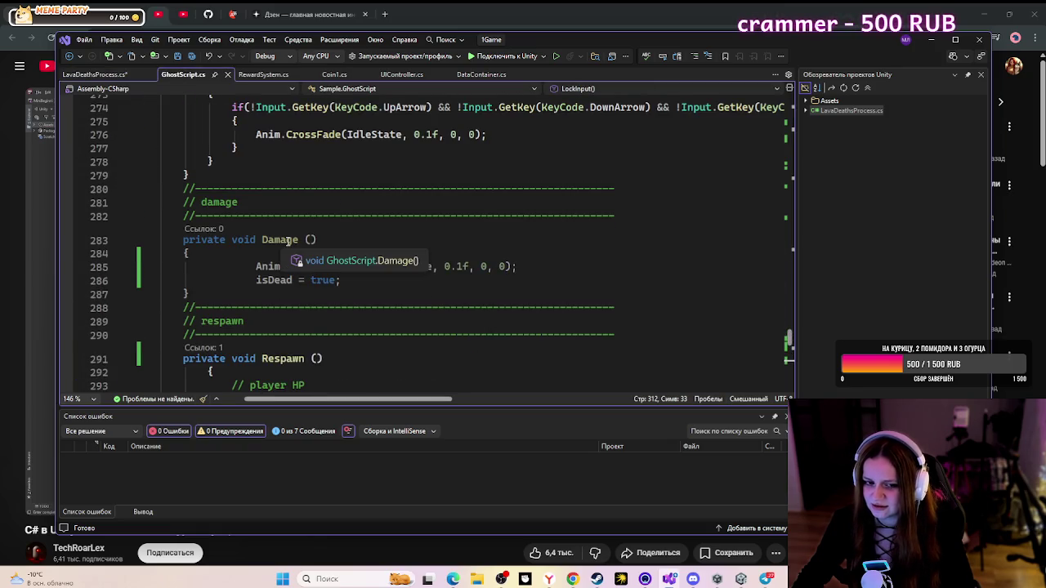
{"action": "left_click", "coordinate": [262, 280]}
{"action": "left_click", "coordinate": [264, 268]}
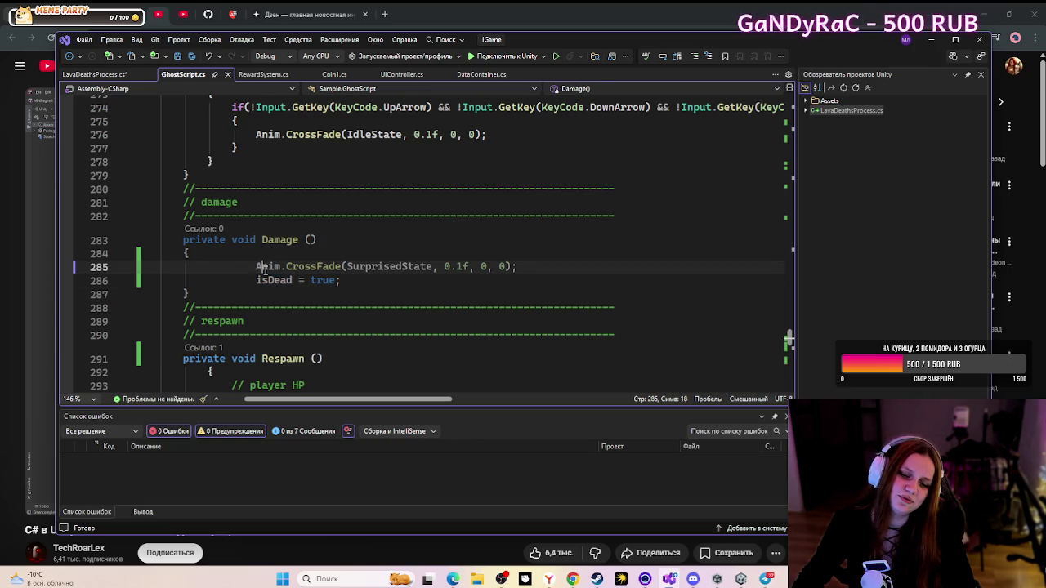
{"action": "left_click", "coordinate": [929, 41]}
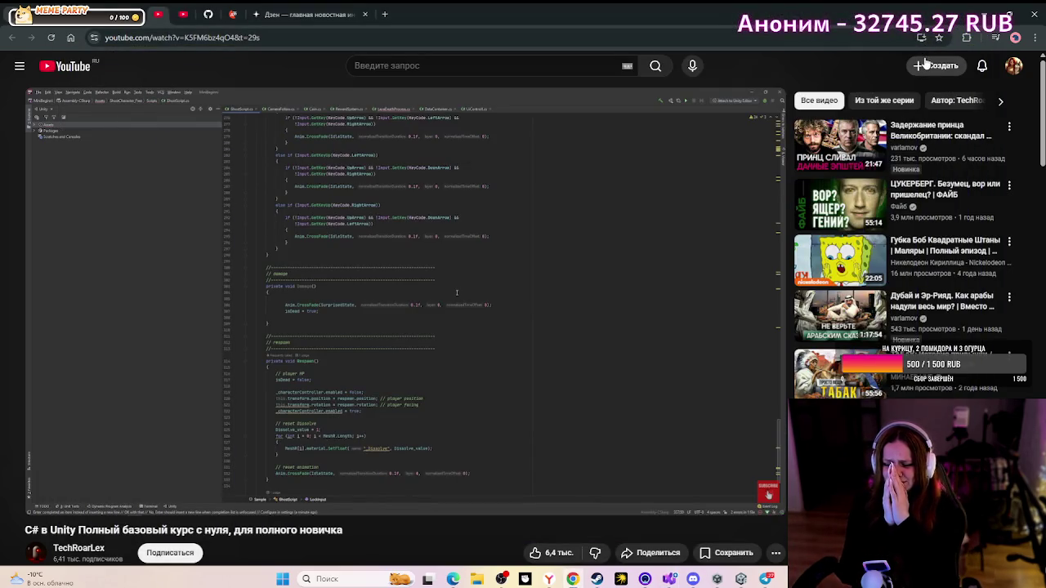
- Watch fullscreen until _ghostScript.Damage() appears at 4:36:33, pause there, and exit fullscreen
{"action": "left_click", "coordinate": [768, 500]}
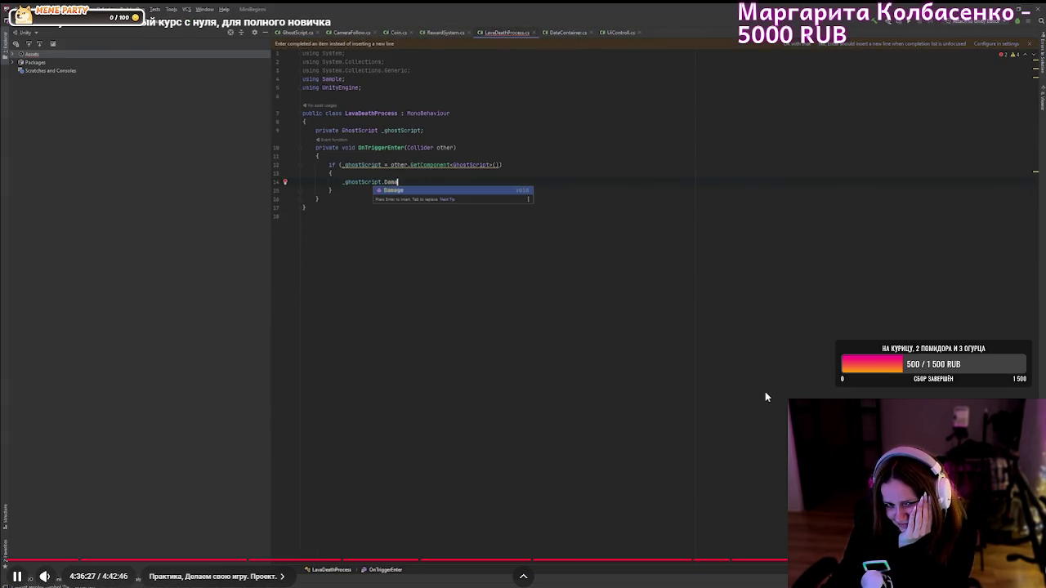
{"action": "key", "text": "space"}
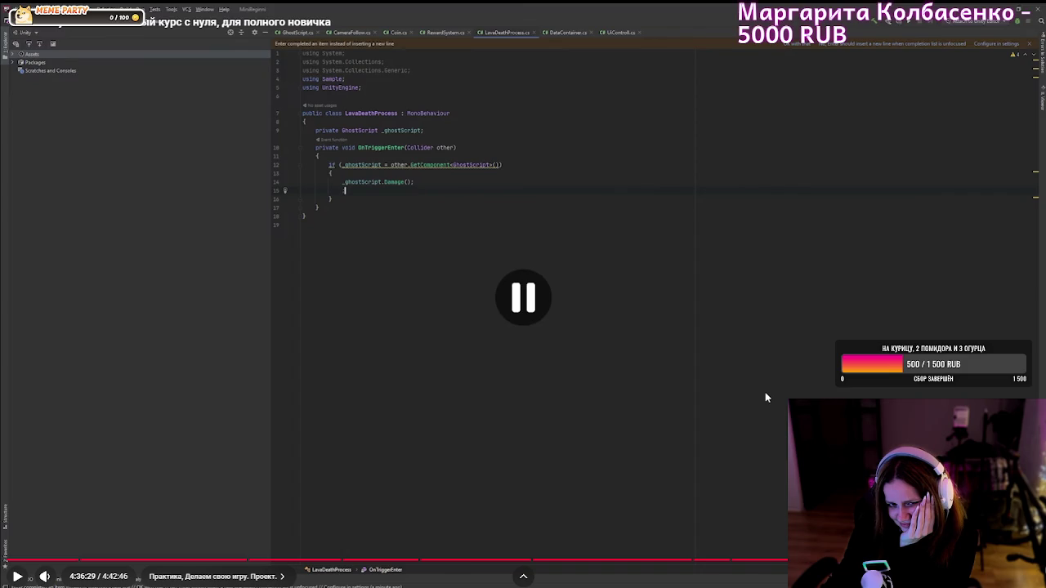
{"action": "key", "text": "space"}
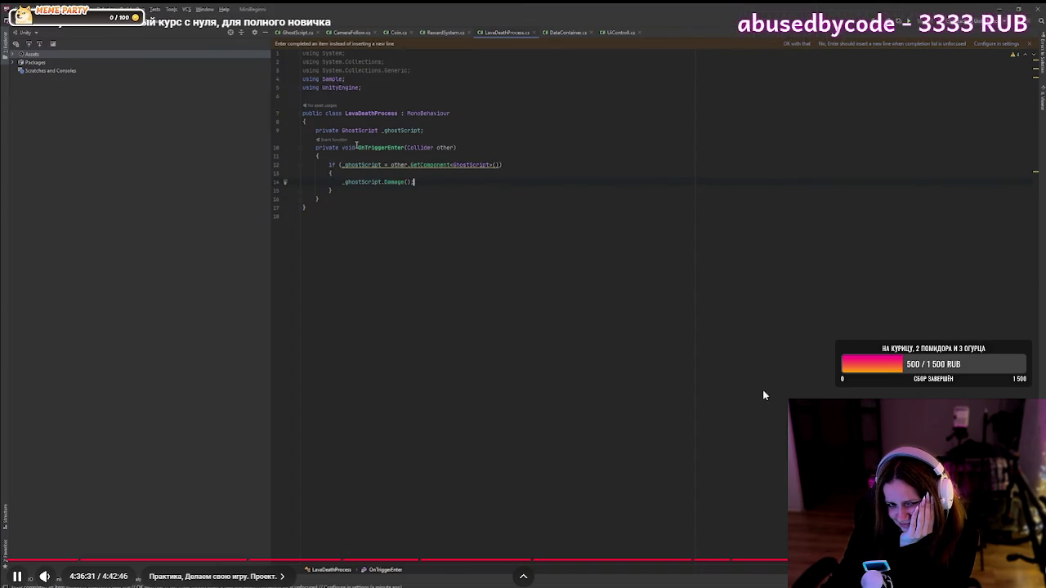
{"action": "key", "text": "space"}
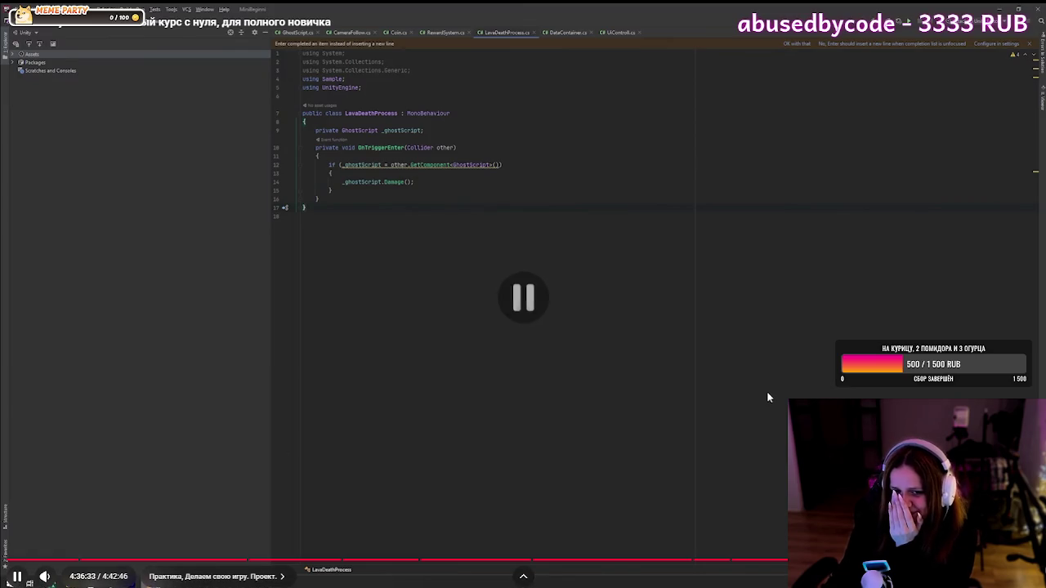
{"action": "key", "text": "Escape"}
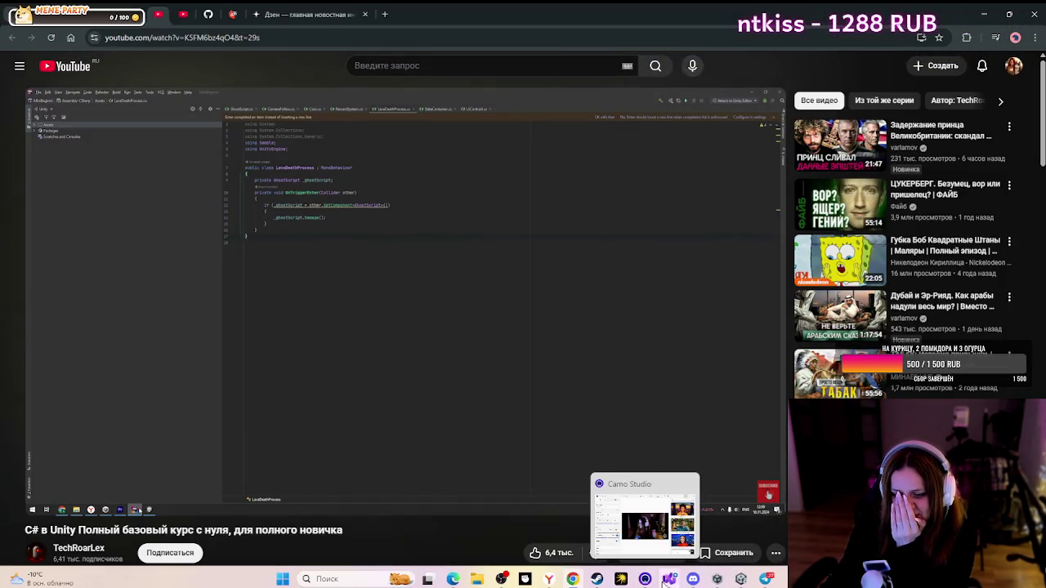
- Type GhostScript.Damage(); inside the if block on line 11 of LavaDeathsProcess.cs
{"action": "left_click", "coordinate": [670, 578]}
{"action": "mouse_move", "coordinate": [817, 40]}
{"action": "left_mouse_down"}
{"action": "mouse_move", "coordinate": [953, 375]}
{"action": "mouse_move", "coordinate": [896, 342]}
{"action": "mouse_move", "coordinate": [801, 61]}
{"action": "mouse_move", "coordinate": [815, 58]}
{"action": "left_mouse_up"}
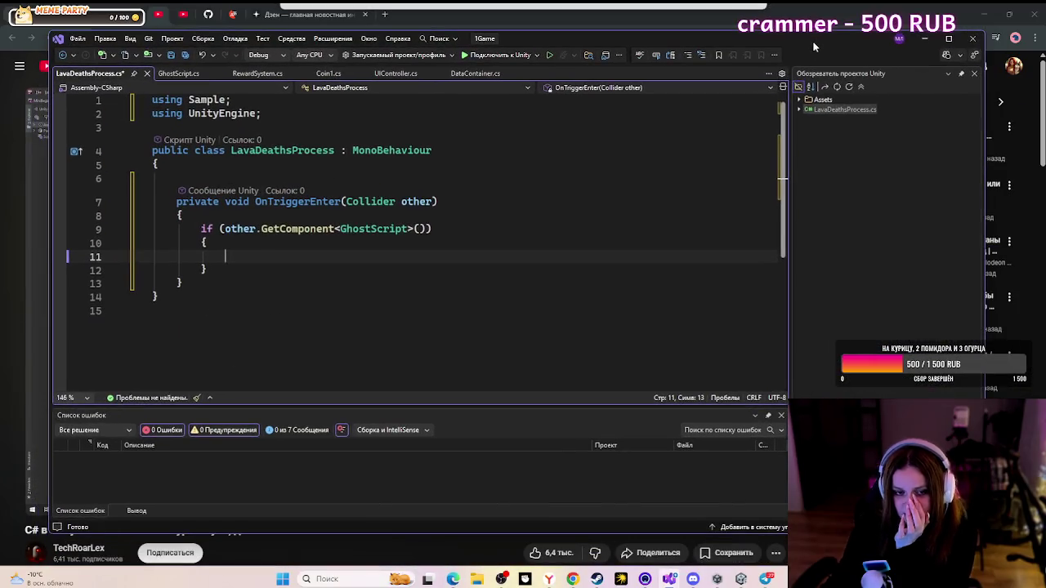
{"action": "type", "text": "_"}
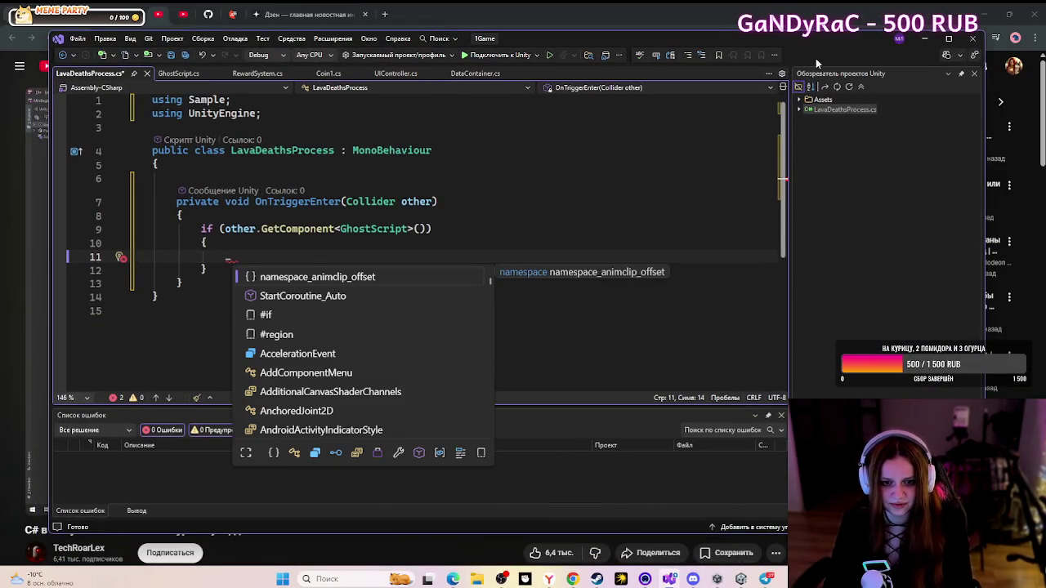
{"action": "key", "text": "BackSpace"}
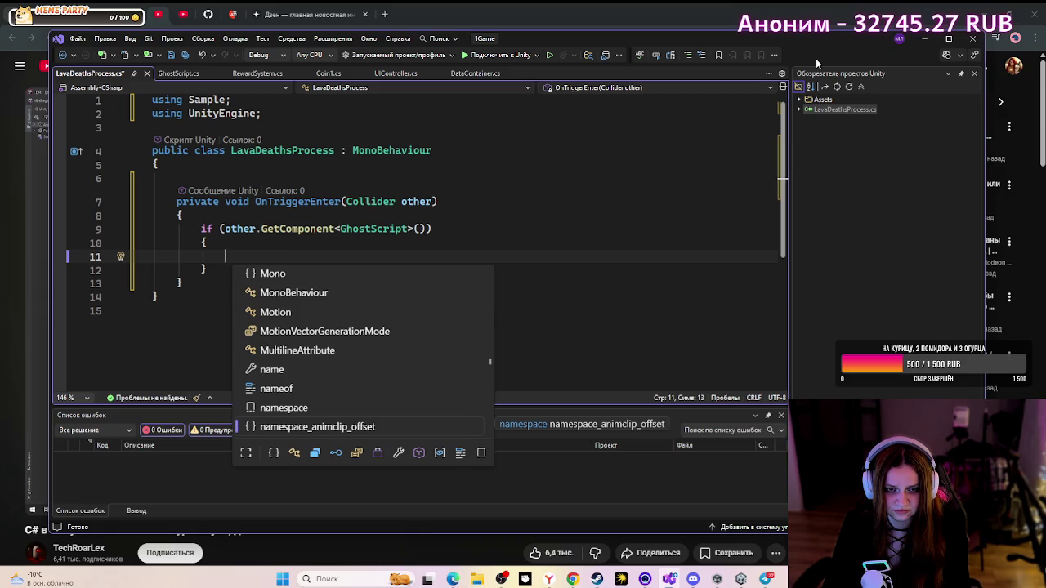
{"action": "type", "text": "Gh"}
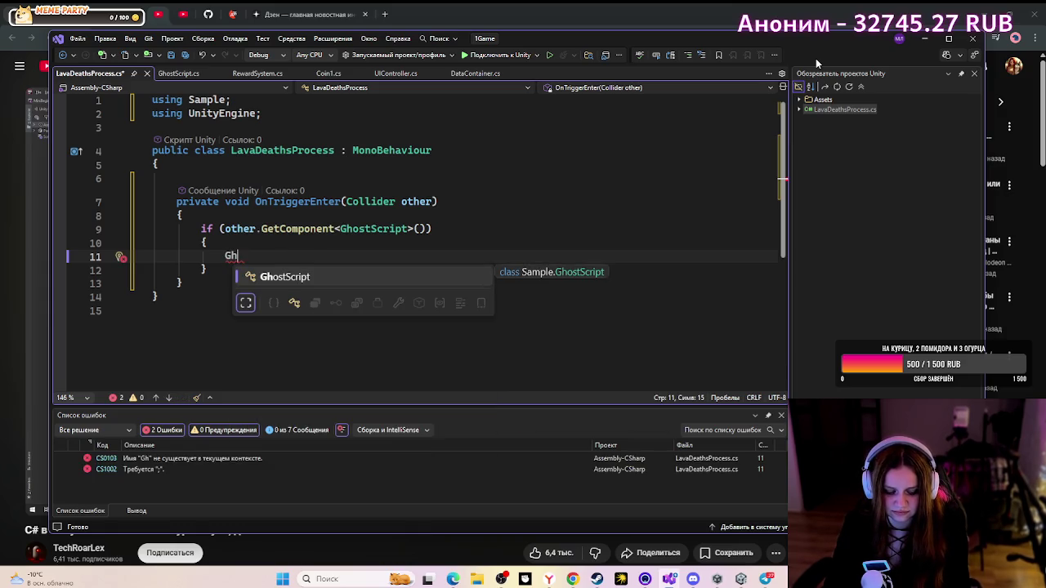
{"action": "key", "text": "Tab"}
{"action": "type", "text": "/"}
{"action": "type", "text": "."}
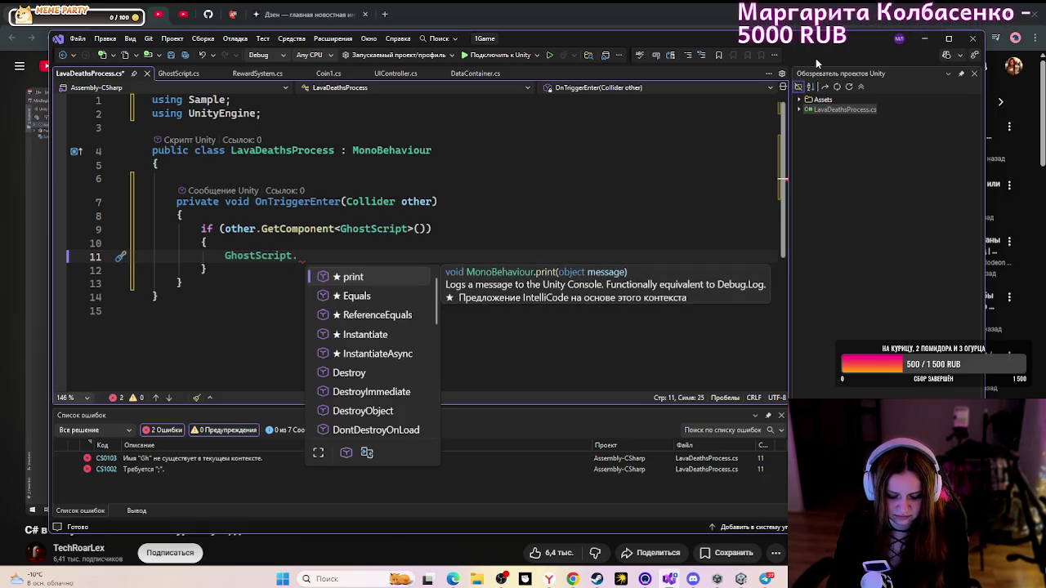
{"action": "type", "text": "Da"}
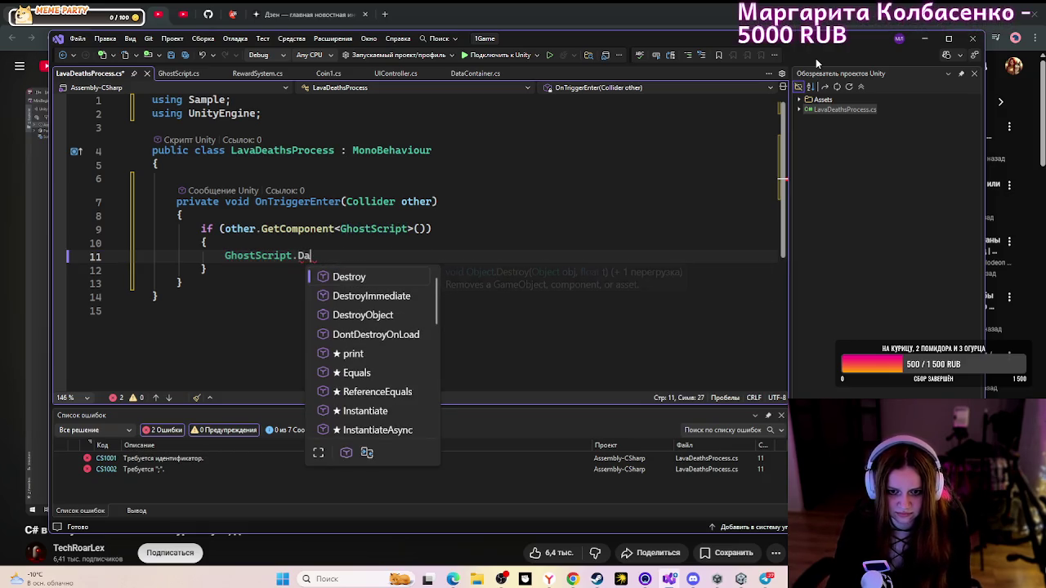
{"action": "type", "text": "ma"}
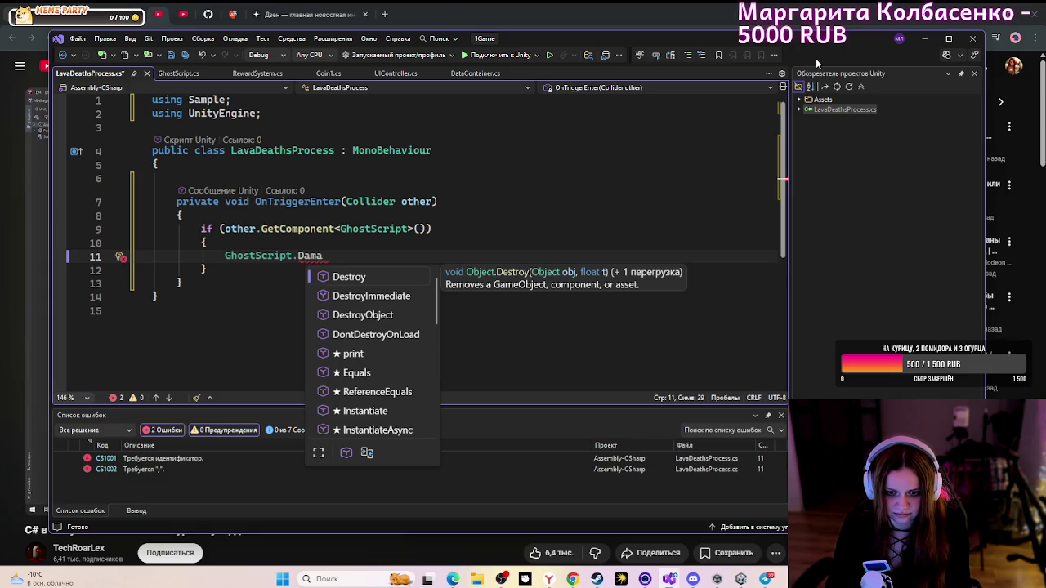
{"action": "type", "text": "ge"}
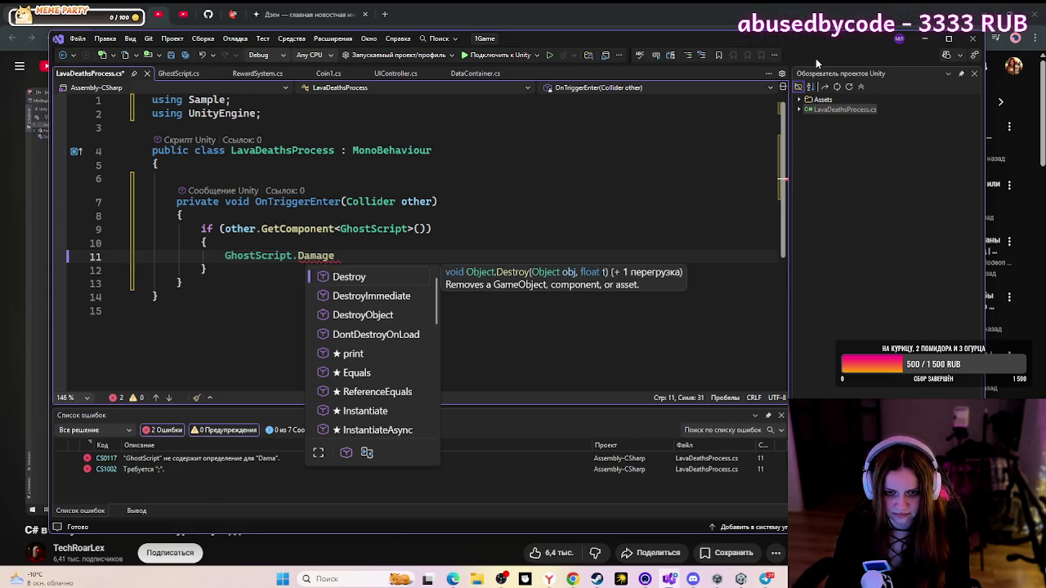
{"action": "type", "text": "();"}
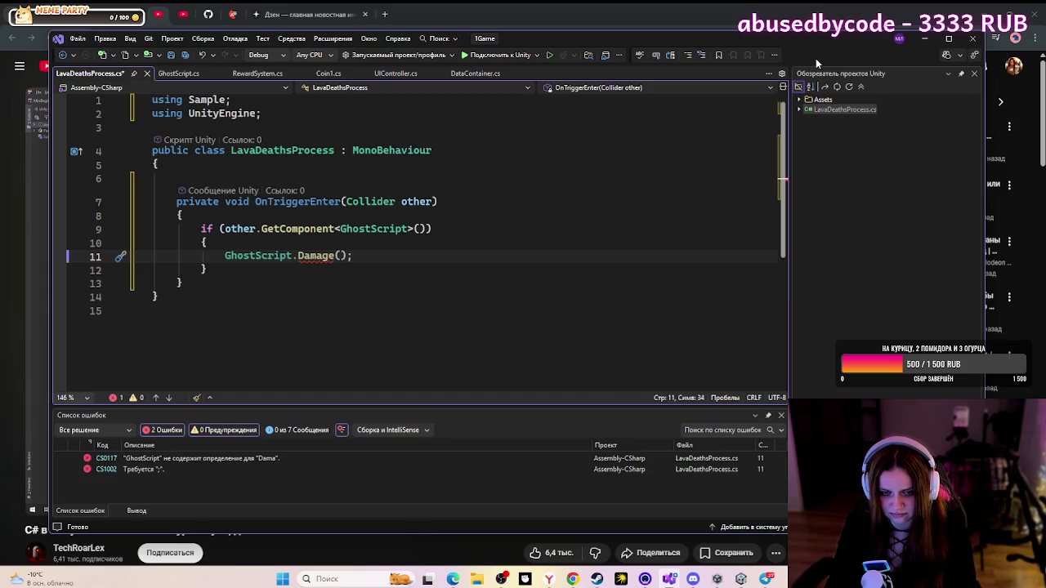
{"action": "left_click", "coordinate": [338, 283]}
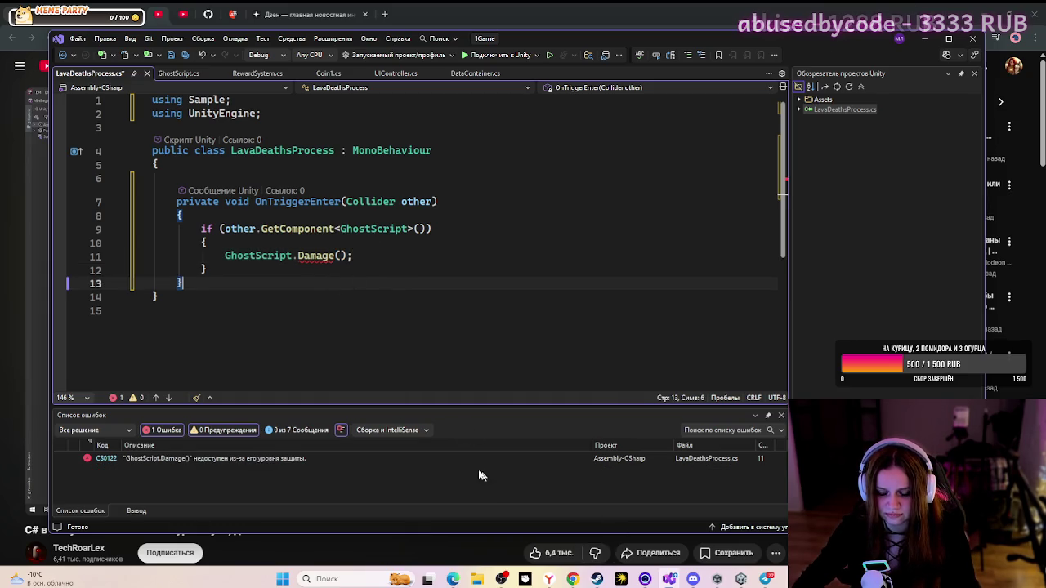
- Inspect the CS0122 protection-level error on Damage and jump to the GhostScript class
{"action": "left_click", "coordinate": [317, 256]}
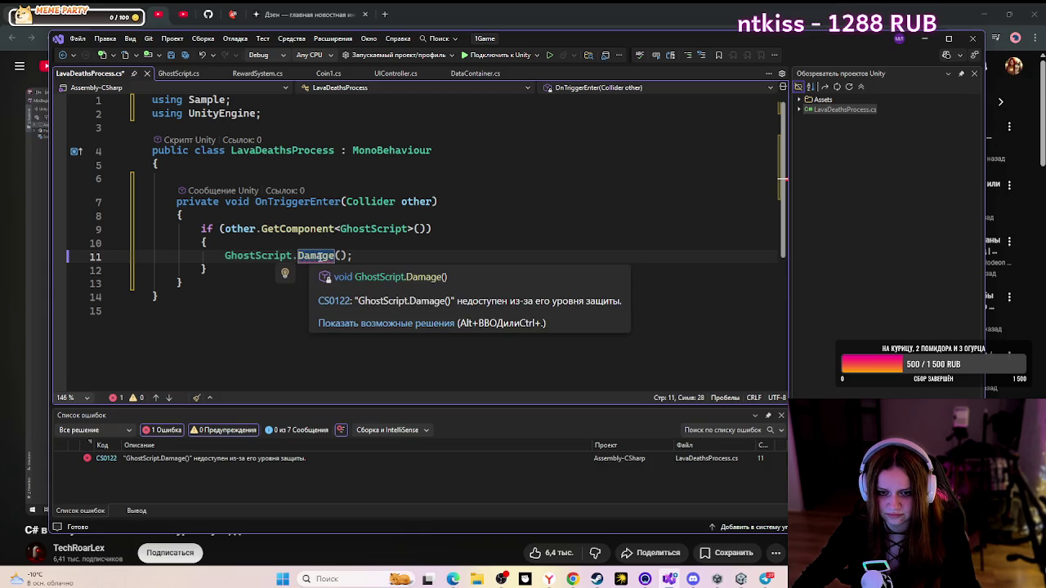
{"action": "left_click", "coordinate": [328, 256]}
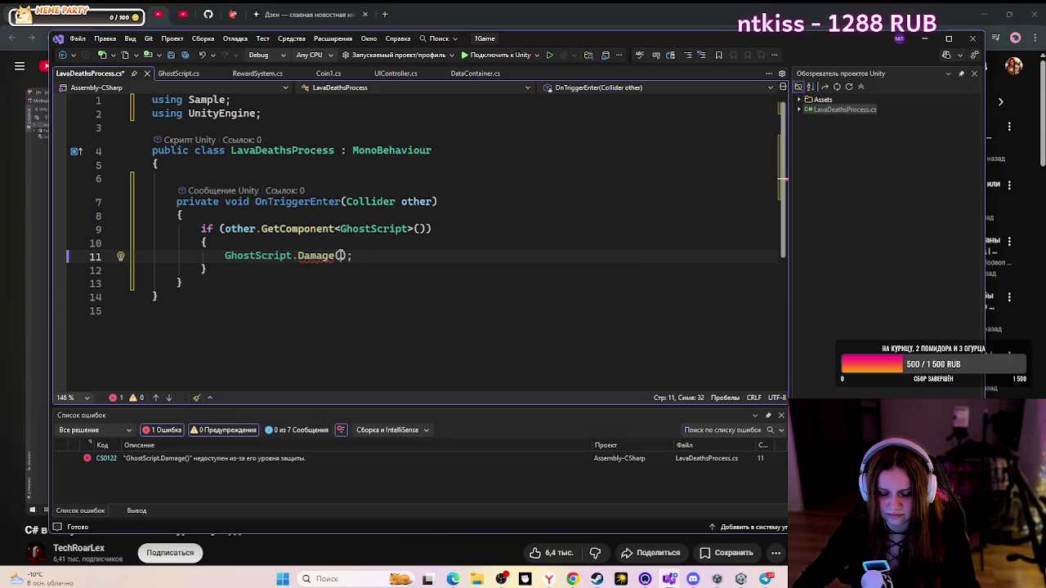
{"action": "left_click", "coordinate": [324, 256]}
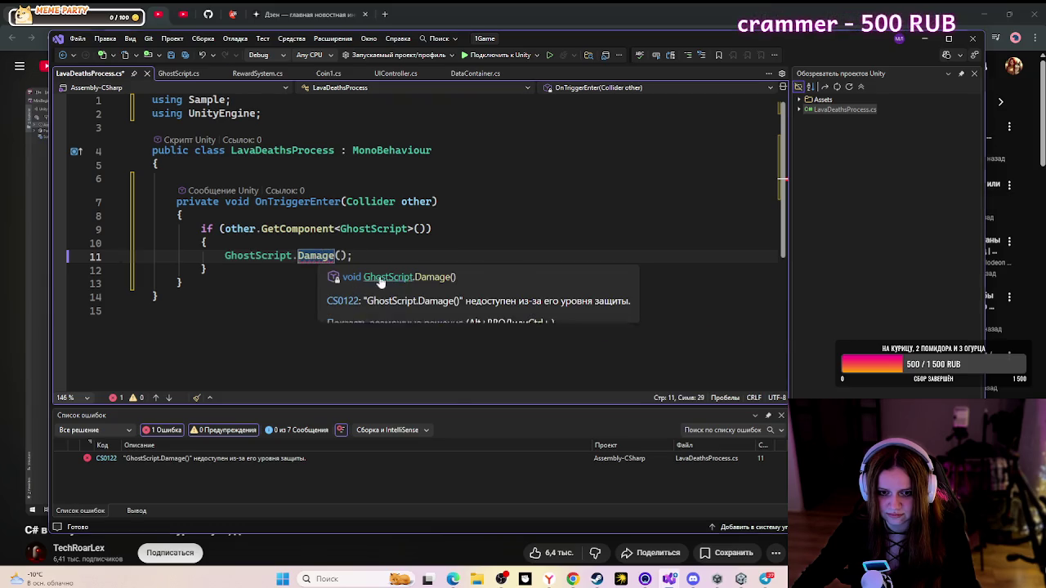
{"action": "left_click", "coordinate": [376, 278]}
- Scroll down GhostScript.cs to the Damage method and select its private keyword
{"action": "scroll", "coordinate": [420, 253], "scroll_direction": "down", "scroll_amount": 20}
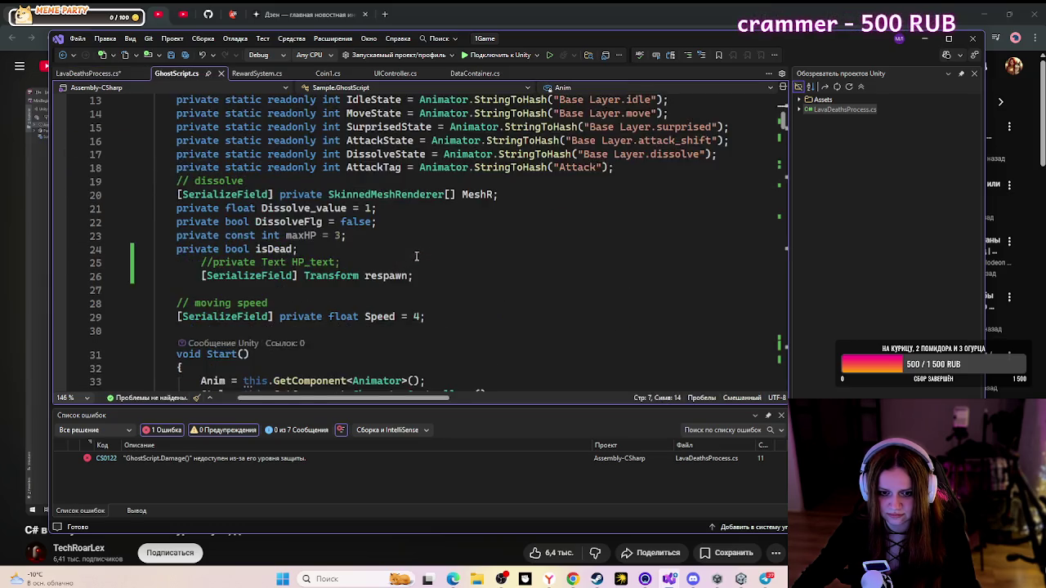
{"action": "scroll", "coordinate": [418, 242], "scroll_direction": "down", "scroll_amount": 20}
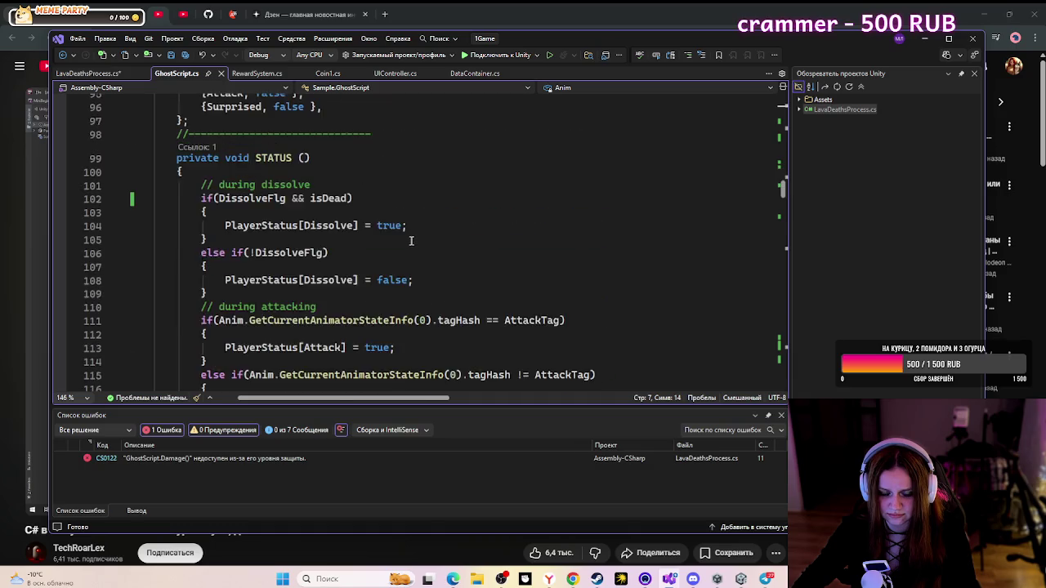
{"action": "scroll", "coordinate": [397, 242], "scroll_direction": "down", "scroll_amount": 12}
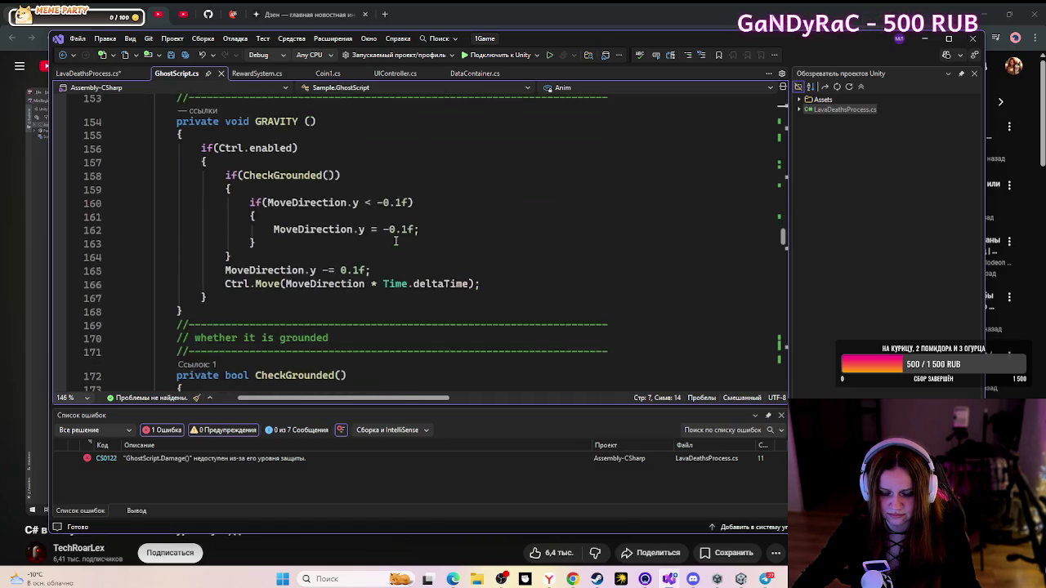
{"action": "scroll", "coordinate": [394, 238], "scroll_direction": "down", "scroll_amount": 10}
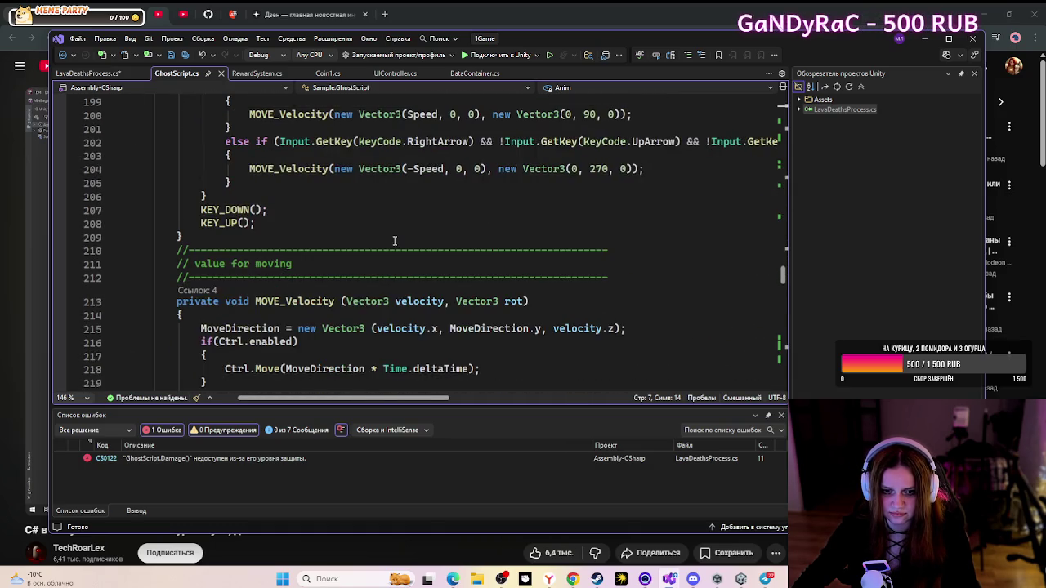
{"action": "scroll", "coordinate": [395, 241], "scroll_direction": "down", "scroll_amount": 17}
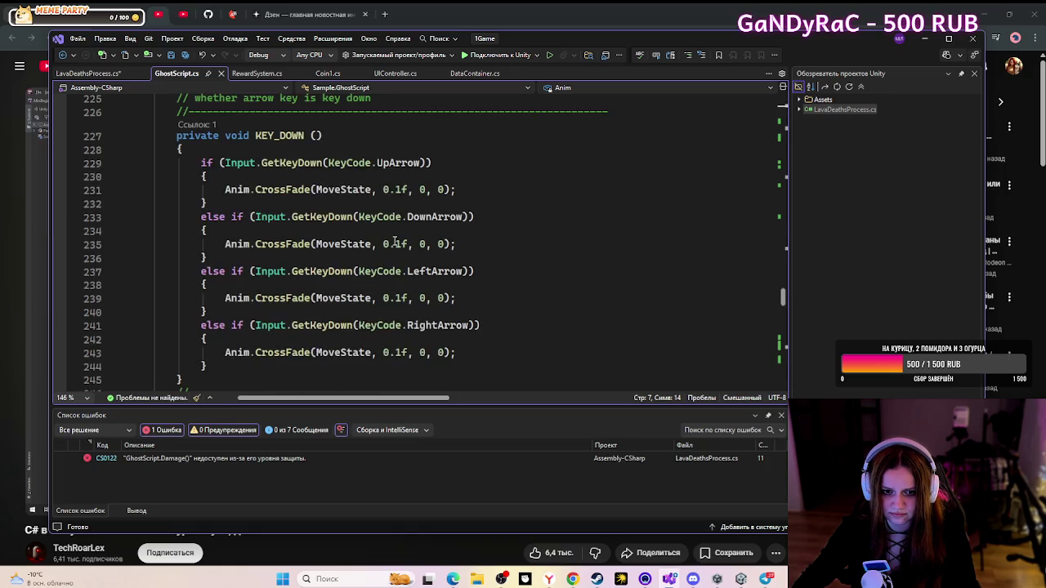
{"action": "scroll", "coordinate": [392, 243], "scroll_direction": "down", "scroll_amount": 7}
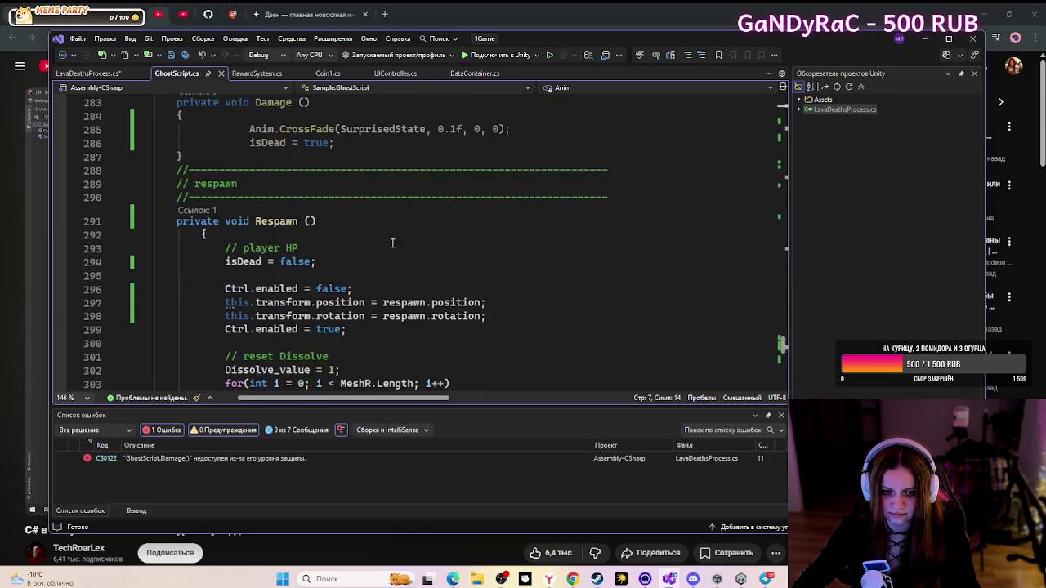
{"action": "scroll", "coordinate": [392, 242], "scroll_direction": "down", "scroll_amount": 6}
{"action": "scroll", "coordinate": [393, 243], "scroll_direction": "down", "scroll_amount": 3}
{"action": "scroll", "coordinate": [392, 243], "scroll_direction": "up", "scroll_amount": 10}
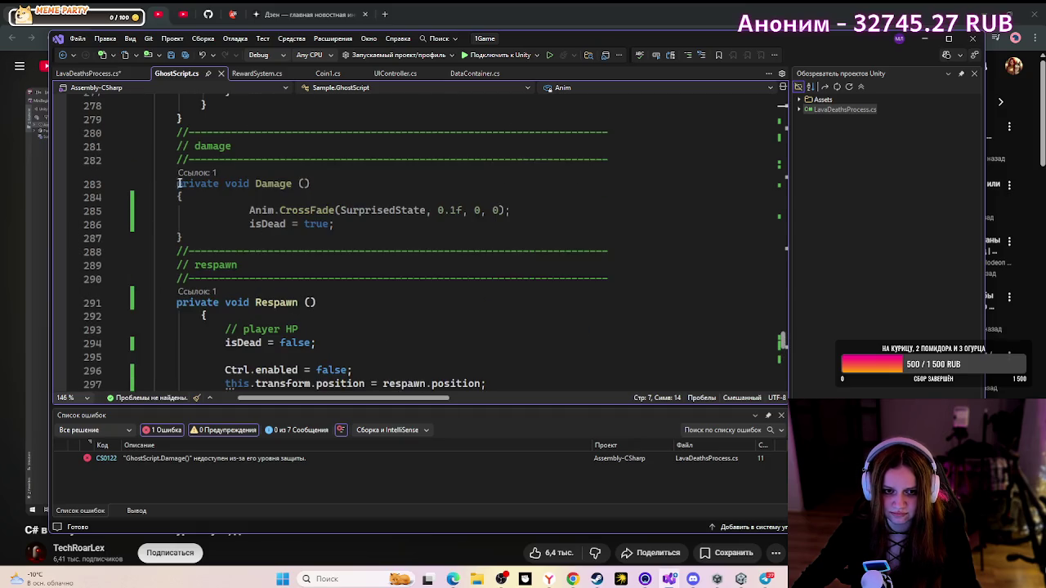
{"action": "left_click_drag", "start_coordinate": [221, 185], "coordinate": [173, 183]}
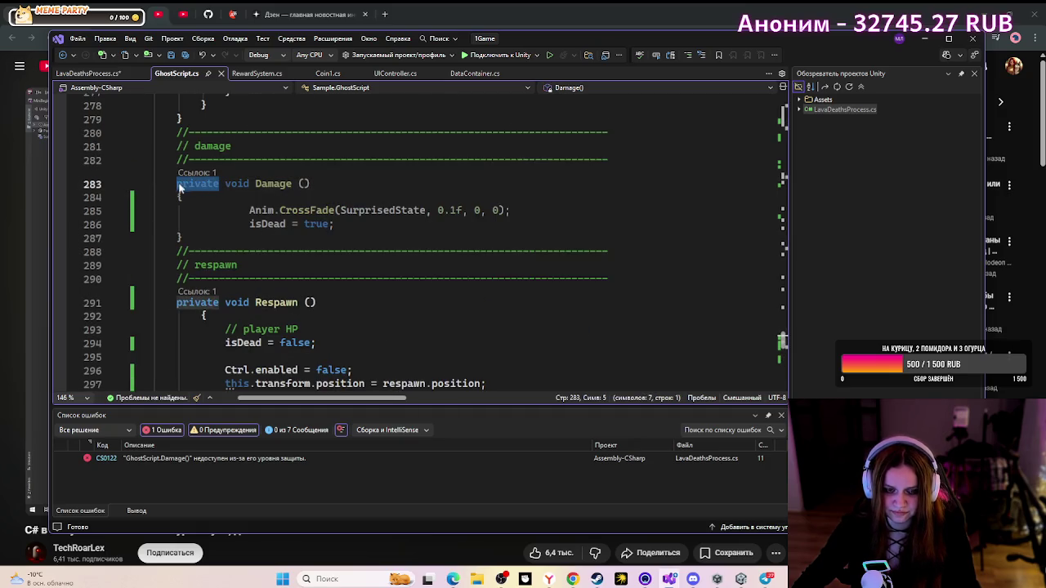
- Replace private with public on the Damage method and save GhostScript.cs
{"action": "type", "text": "pu"}
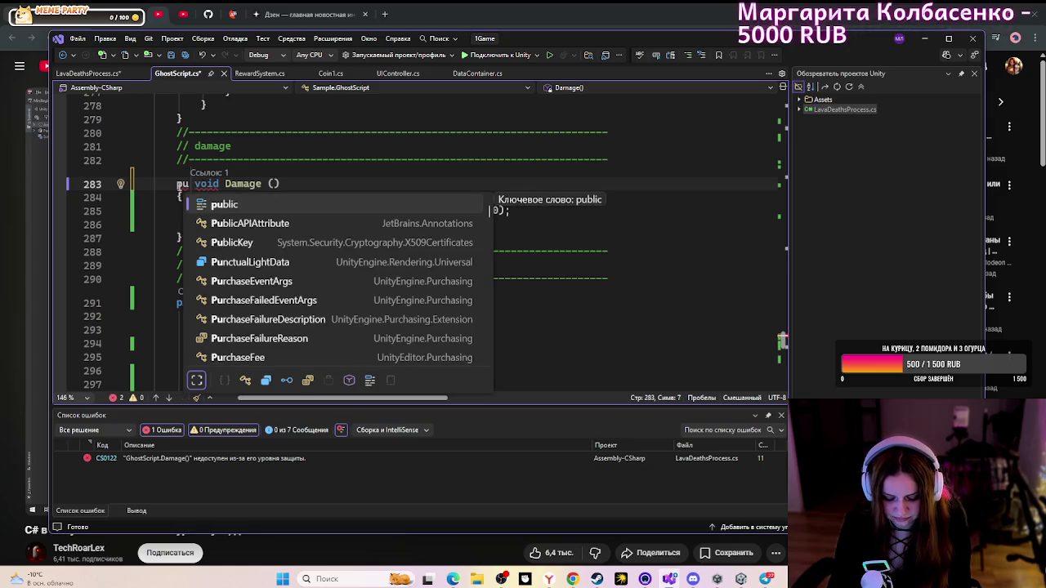
{"action": "type", "text": "blic"}
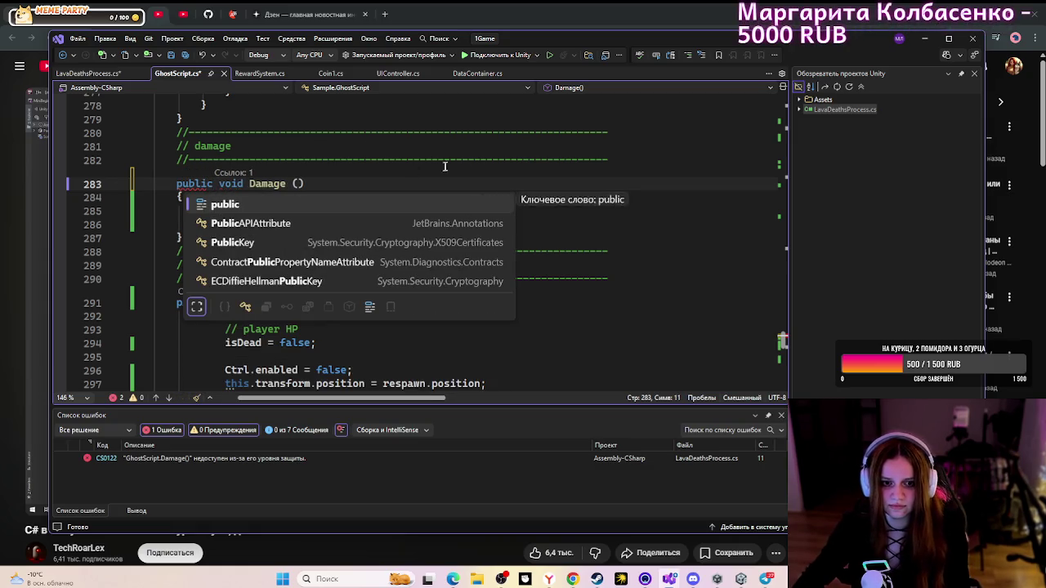
{"action": "left_click", "coordinate": [466, 161]}
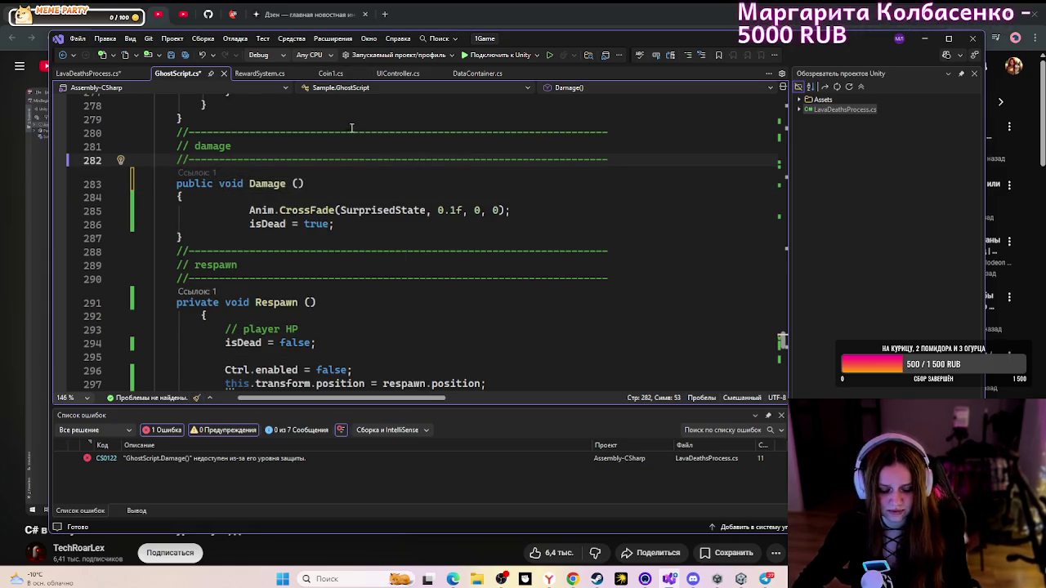
{"action": "key", "text": "ctrl+s"}
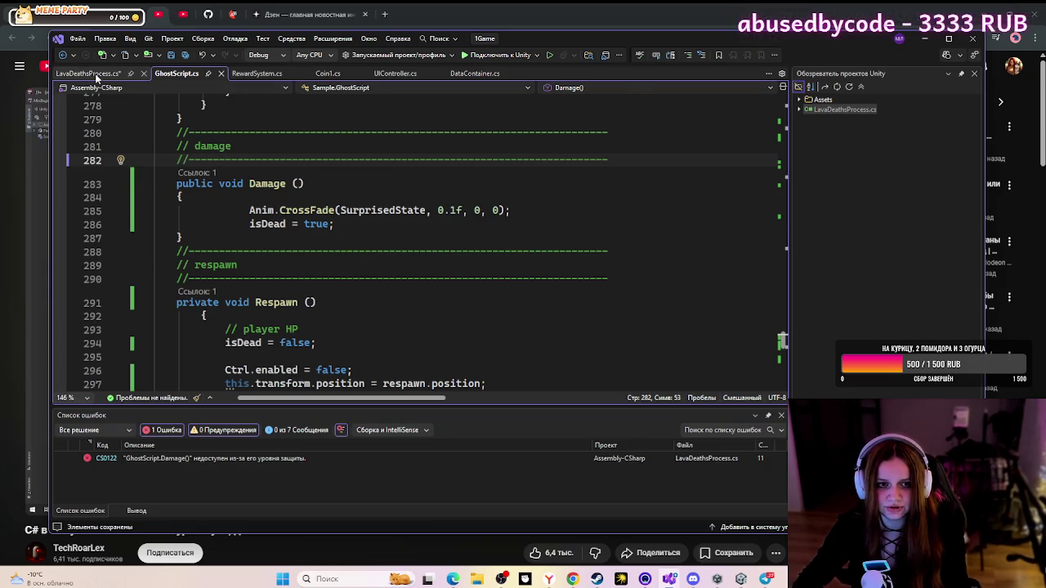
- Check the new CS0120 object-reference error on the GhostScript call in LavaDeathsProcess.cs
{"action": "left_click", "coordinate": [90, 74]}
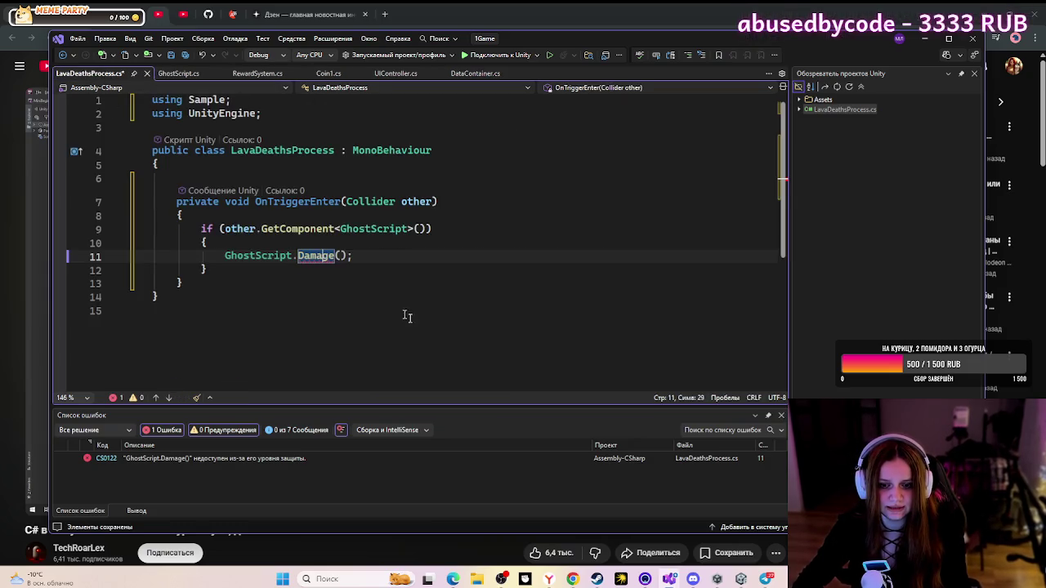
{"action": "left_click", "coordinate": [250, 256]}
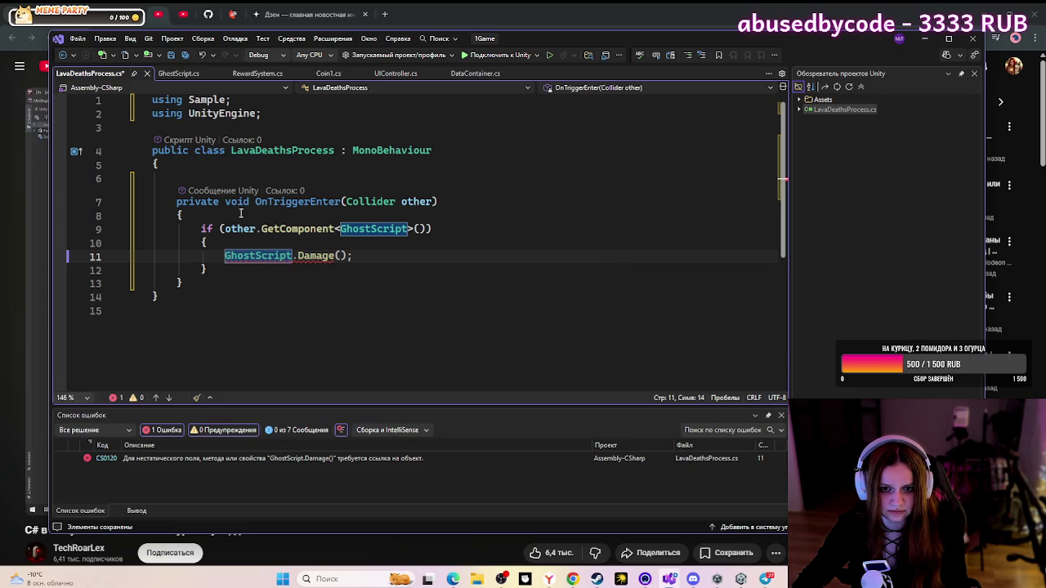
{"action": "mouse_move", "coordinate": [316, 253]}
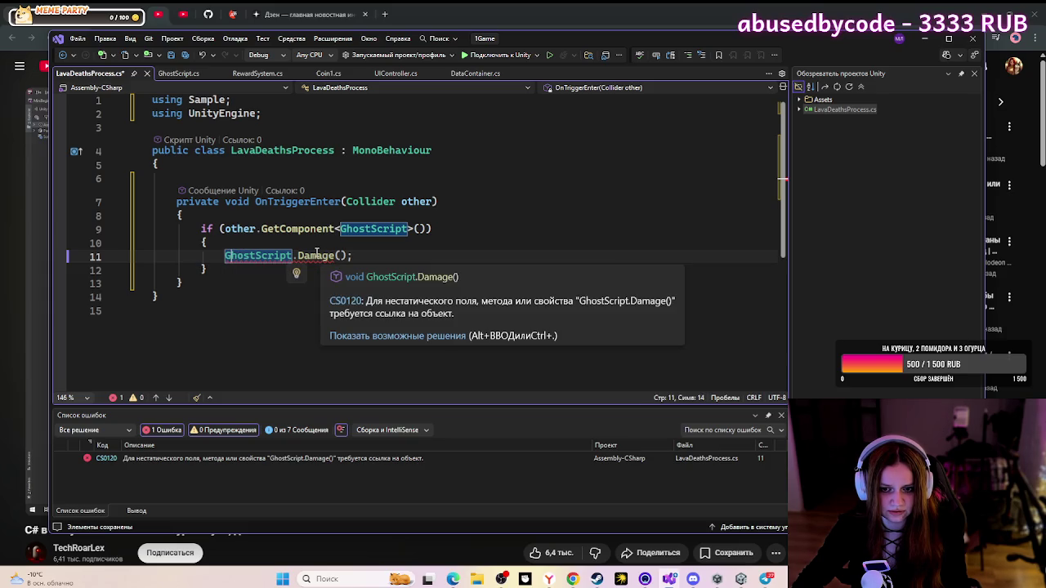
- Review GhostScript.cs from the Damage declaration up to the top, then return to the tutorial
{"action": "left_click", "coordinate": [173, 75]}
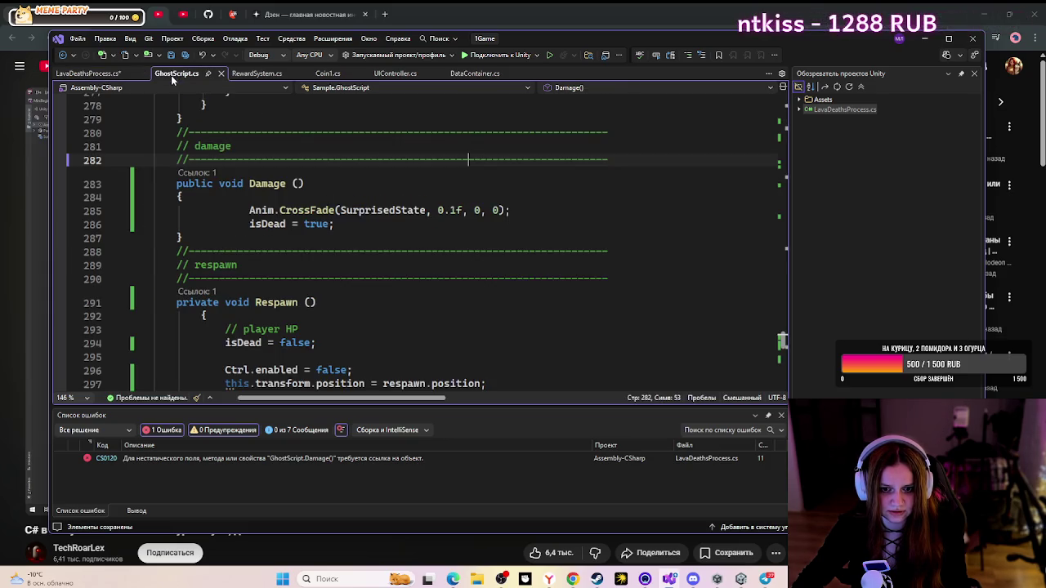
{"action": "left_click", "coordinate": [218, 184]}
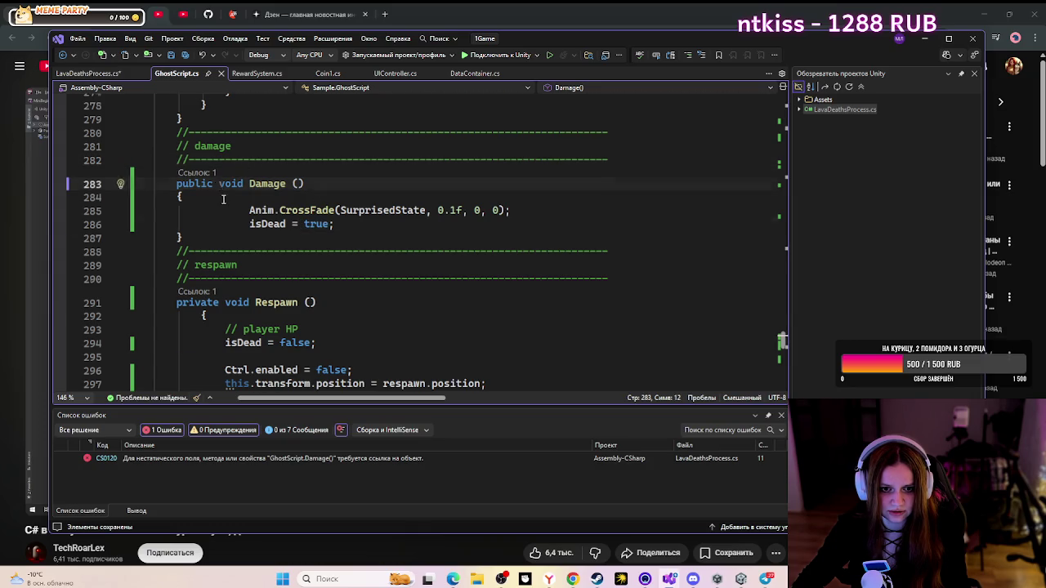
{"action": "scroll", "coordinate": [223, 200], "scroll_direction": "up", "scroll_amount": 5}
{"action": "scroll", "coordinate": [228, 195], "scroll_direction": "down", "scroll_amount": 3}
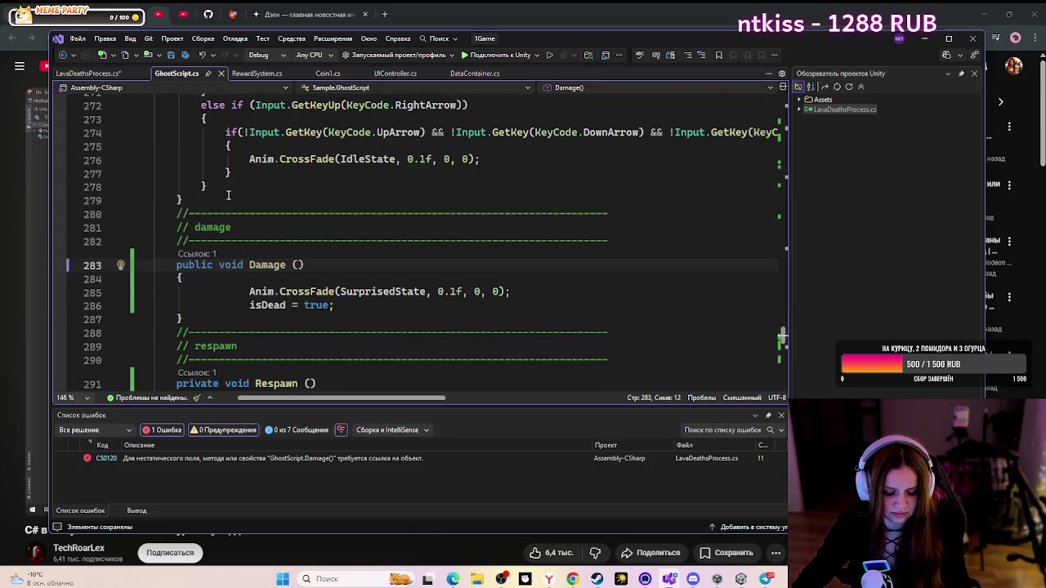
{"action": "scroll", "coordinate": [228, 194], "scroll_direction": "up", "scroll_amount": 20}
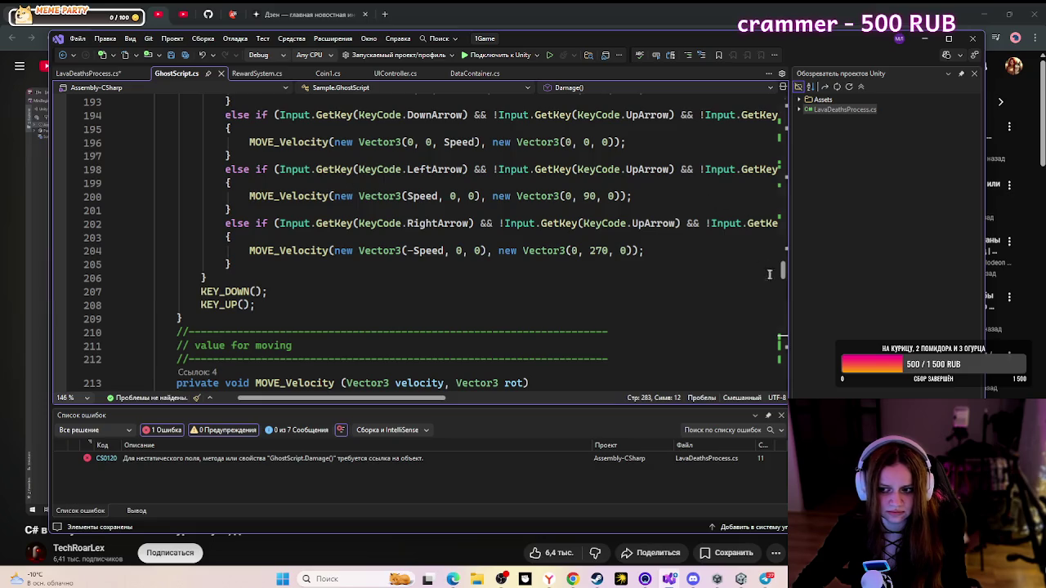
{"action": "mouse_move", "coordinate": [785, 275]}
{"action": "left_mouse_down"}
{"action": "mouse_move", "coordinate": [785, 331]}
{"action": "mouse_move", "coordinate": [786, 88]}
{"action": "left_mouse_up"}
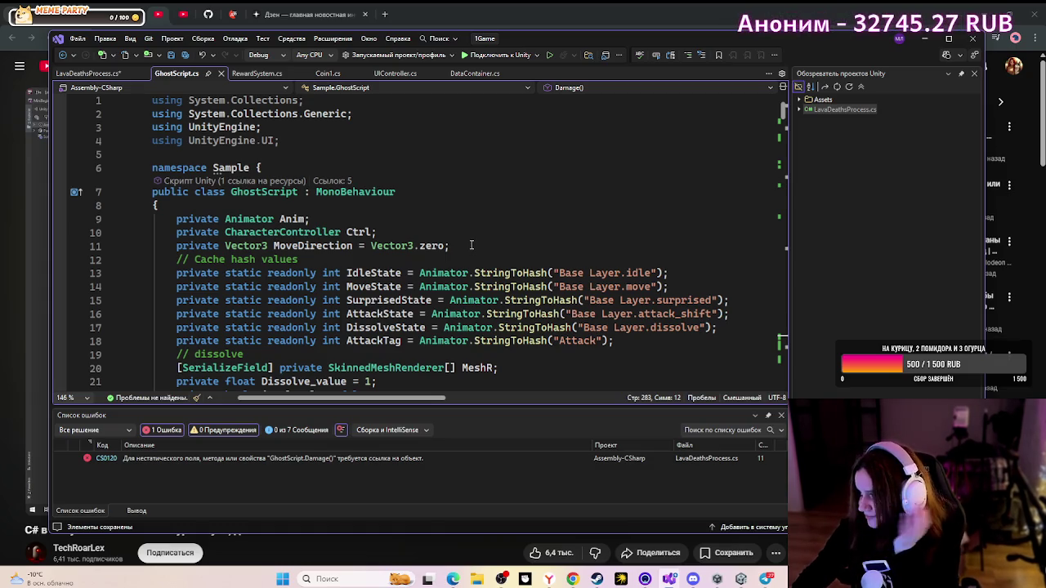
{"action": "scroll", "coordinate": [401, 312], "scroll_direction": "down", "scroll_amount": 2}
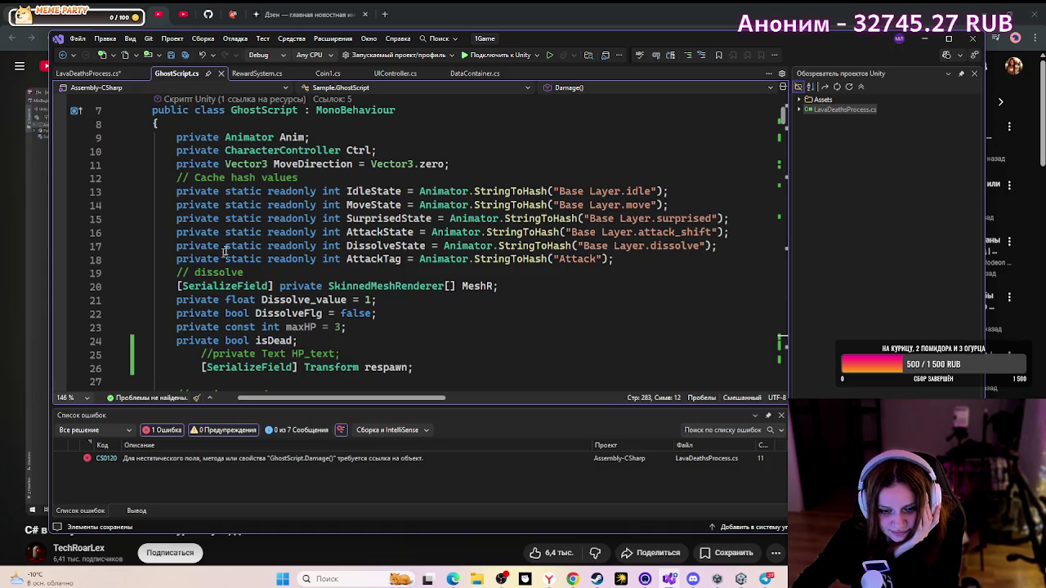
{"action": "left_click", "coordinate": [916, 37]}
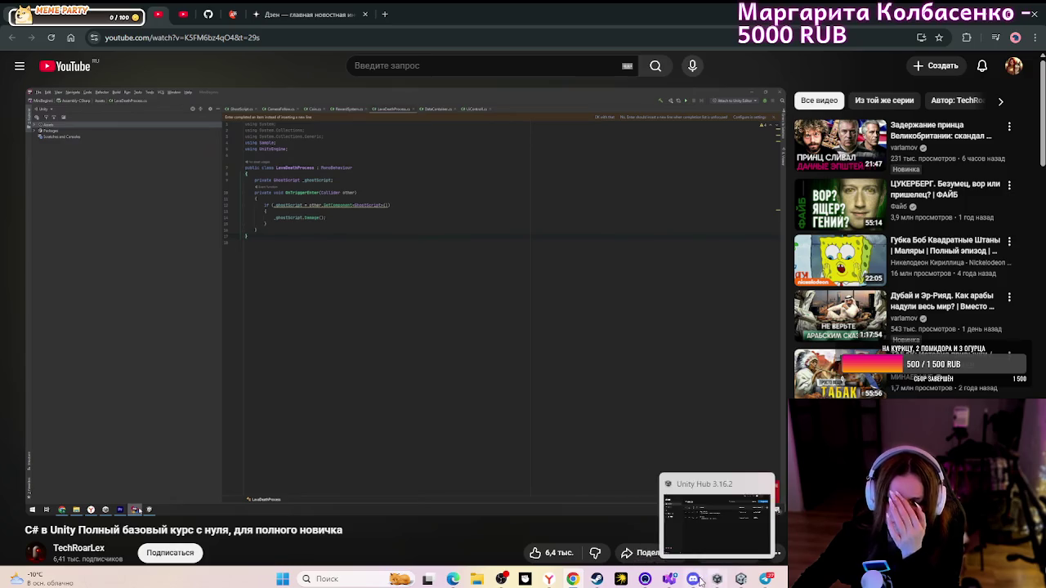
- Begin typing G before 'other' on line 9 of LavaDeathsProcess.cs, then switch to the tutorial
{"action": "left_click", "coordinate": [670, 579]}
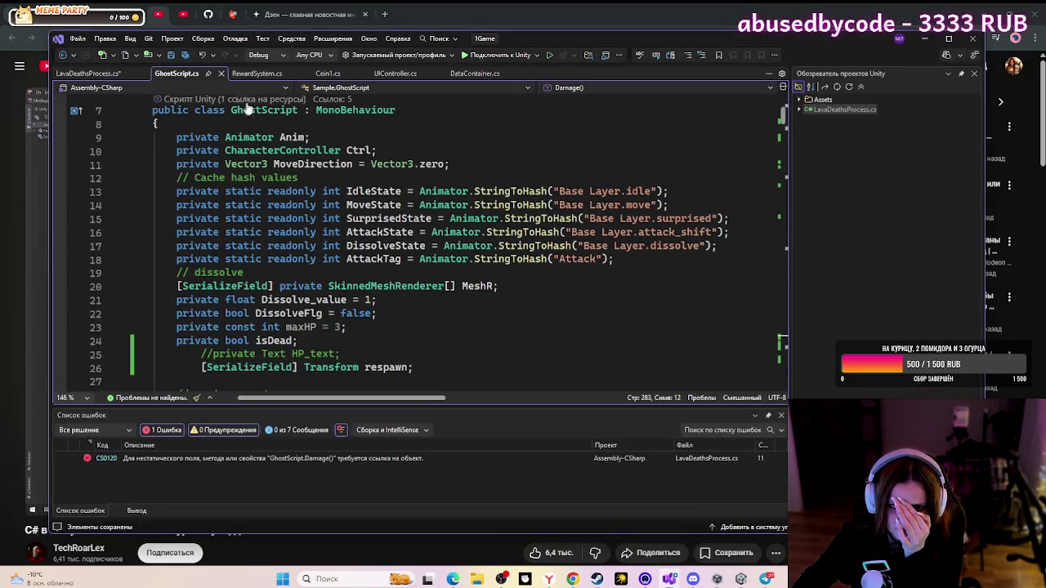
{"action": "left_click", "coordinate": [72, 74]}
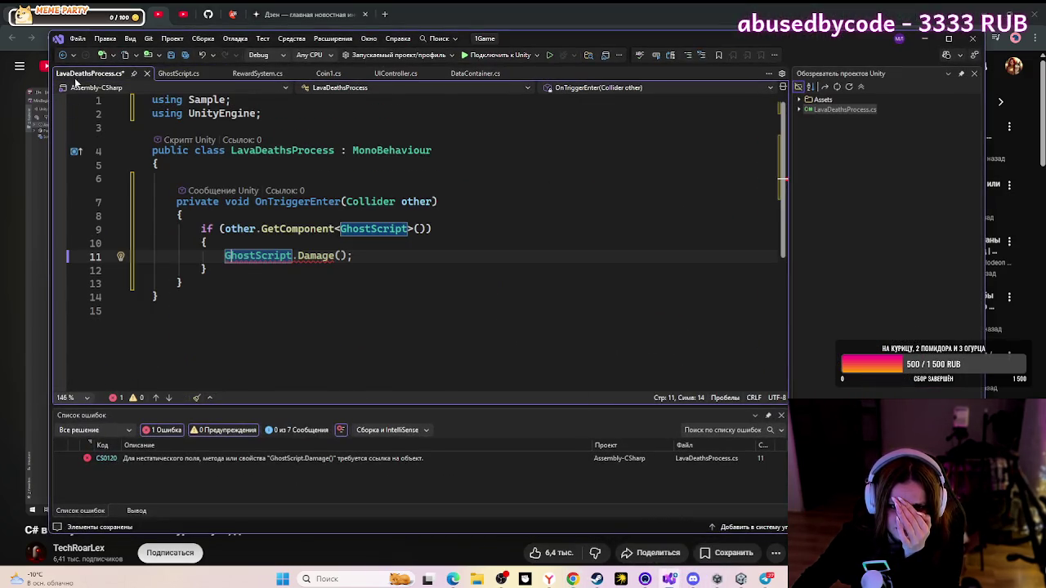
{"action": "left_click", "coordinate": [228, 229]}
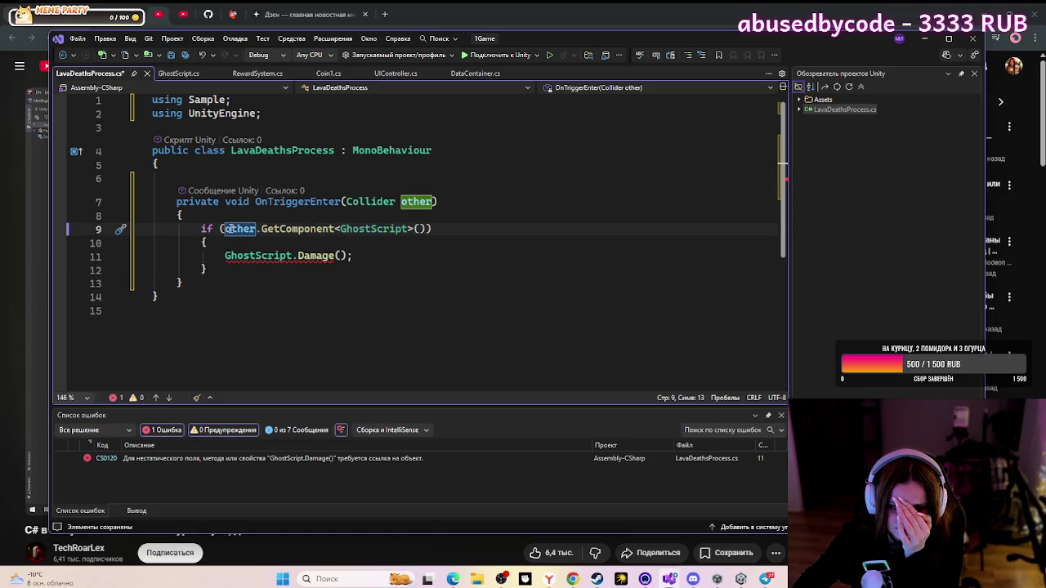
{"action": "mouse_move", "coordinate": [369, 155]}
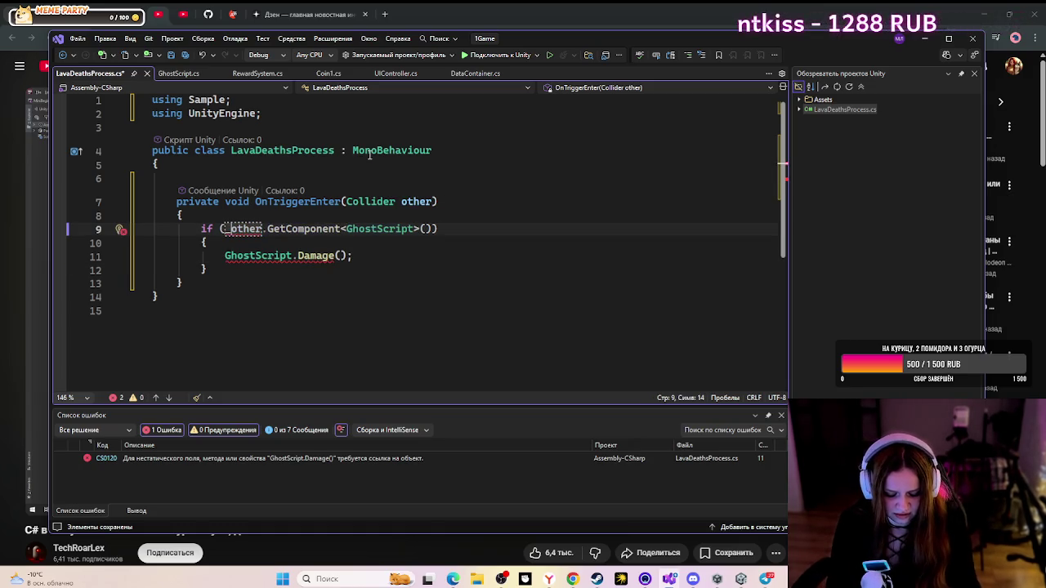
{"action": "type", "text": "Ghot"}
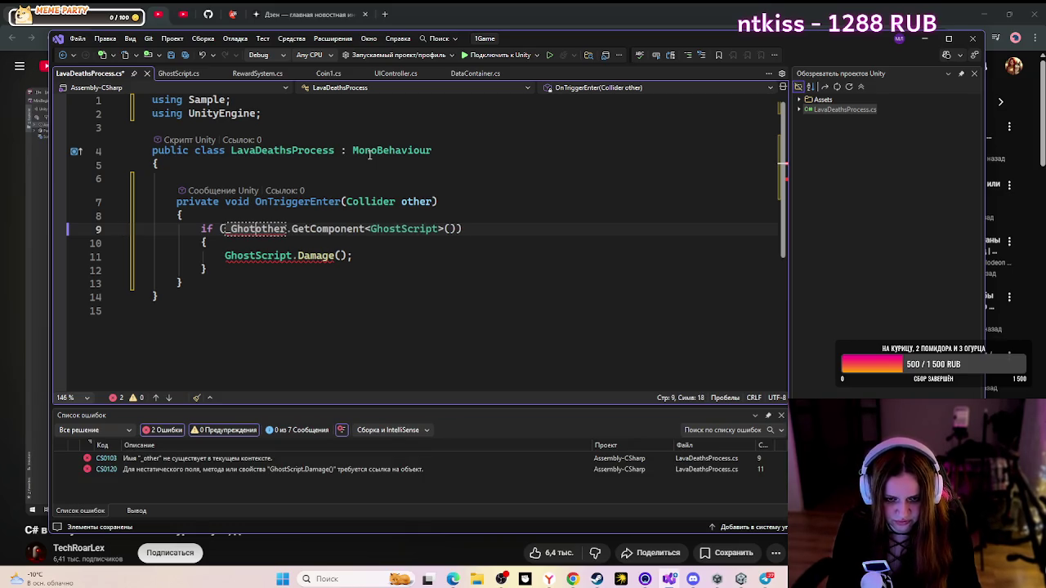
{"action": "key", "text": "alt+Tab"}
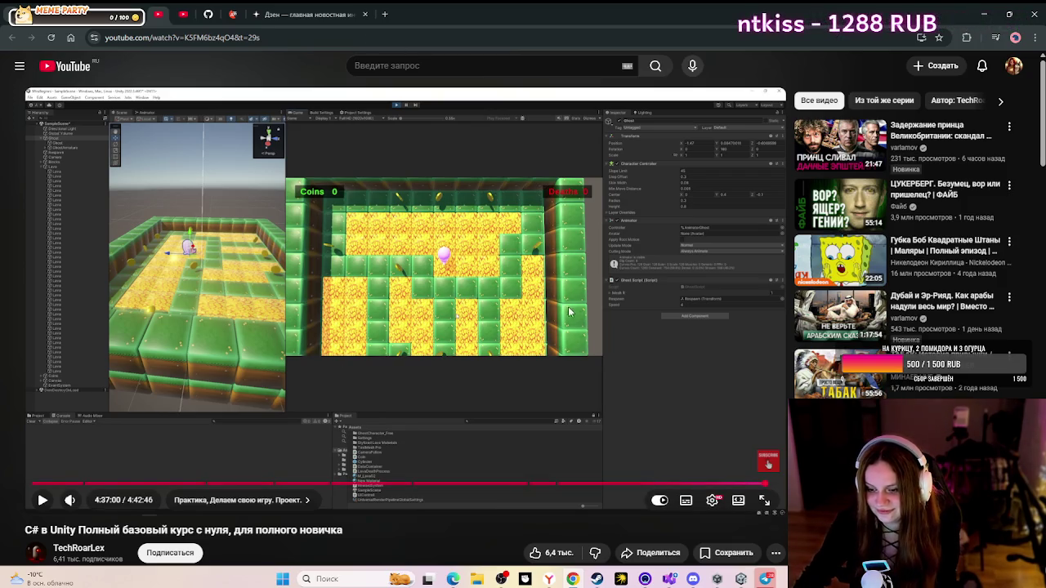
- Resume the tutorial from 4:37:00 and play it fullscreen
{"action": "key", "text": "space"}
{"action": "left_click", "coordinate": [765, 500]}
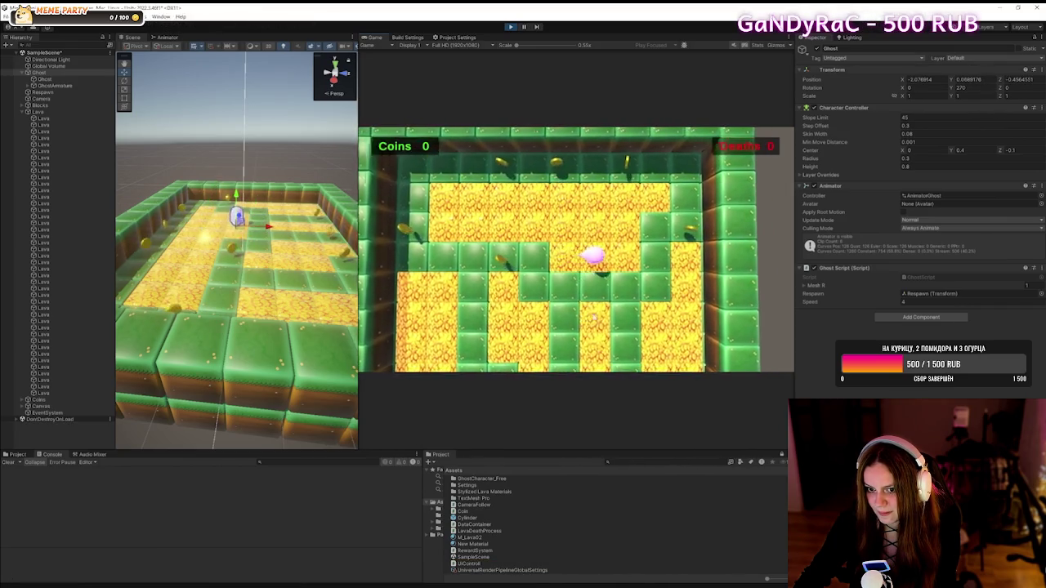
- Pause the tutorial at 4:37:33 on the Coins 3, Deaths 0 demo and exit fullscreen
{"action": "mouse_move", "coordinate": [435, 210]}
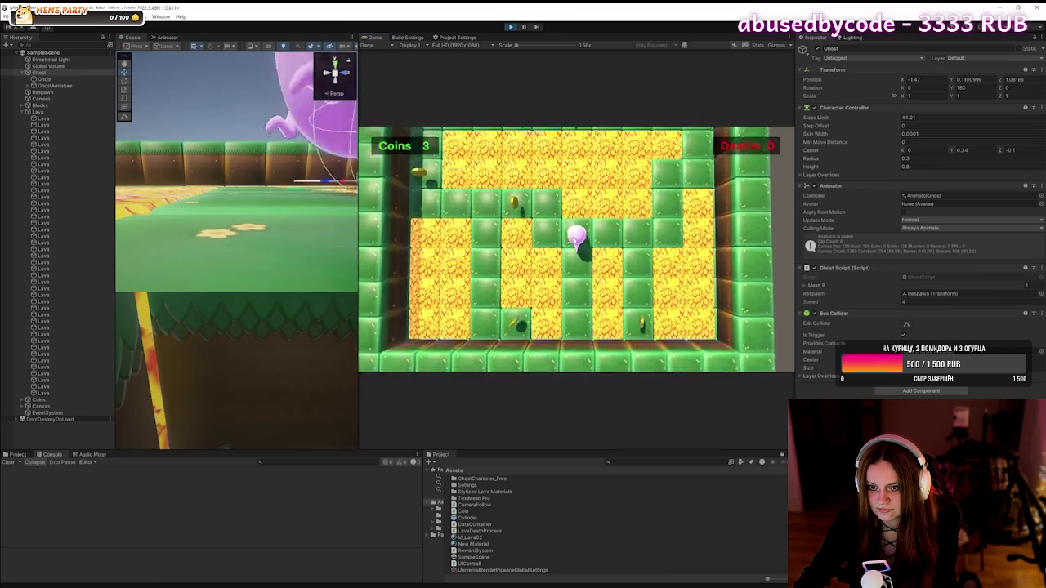
{"action": "left_click", "coordinate": [434, 209]}
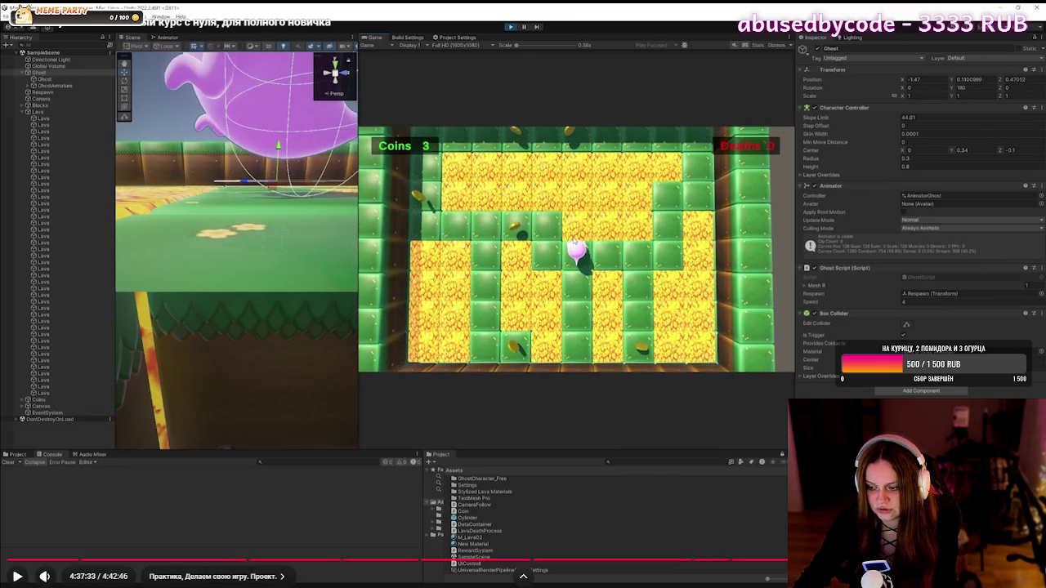
{"action": "key", "text": "Escape"}
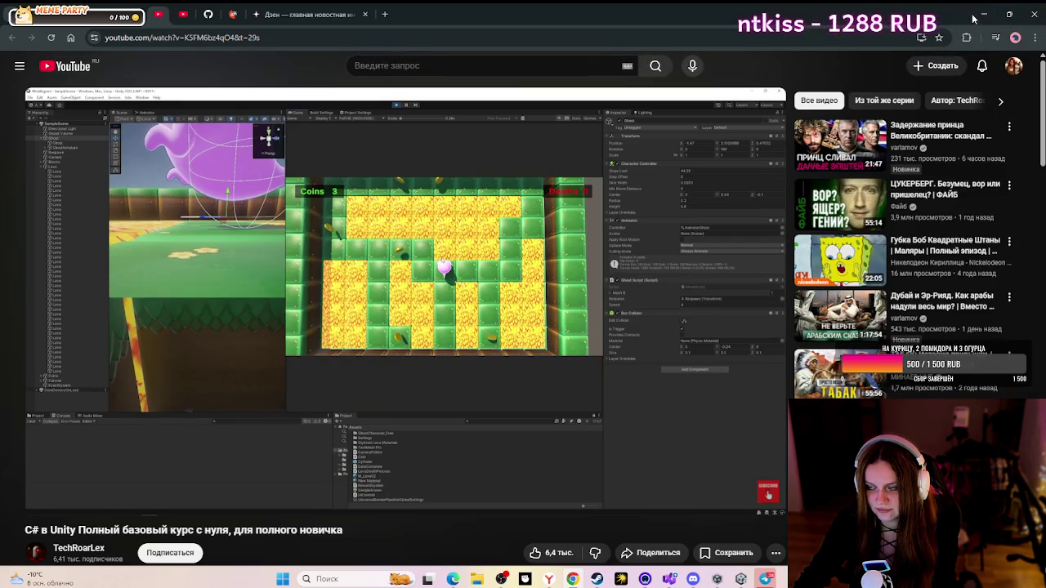
- Bring Unity back in front of the browser, frame the LavaBlocks, and select the Ghost
{"action": "left_click", "coordinate": [983, 14]}
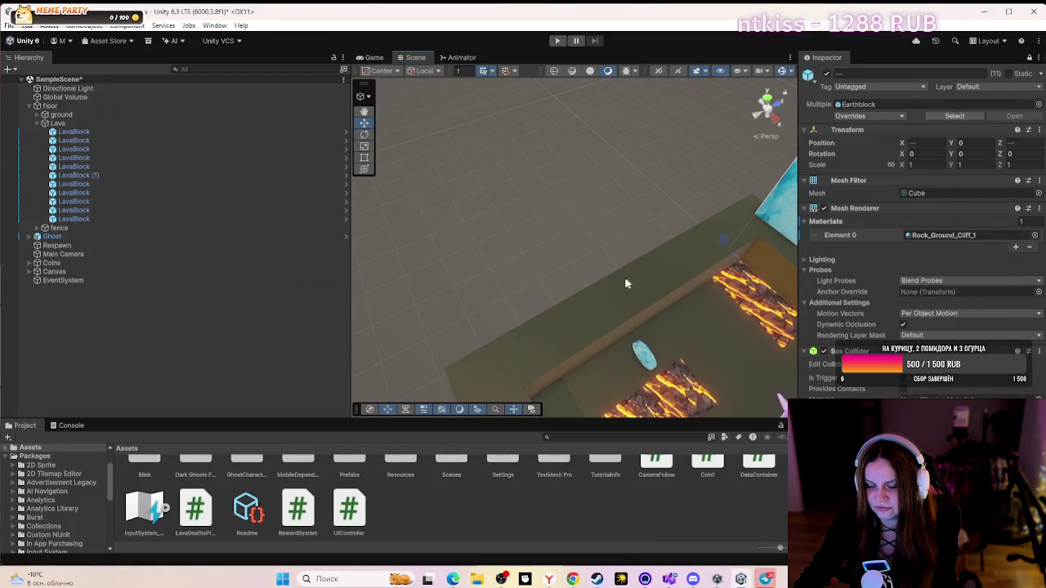
{"action": "key", "text": "f"}
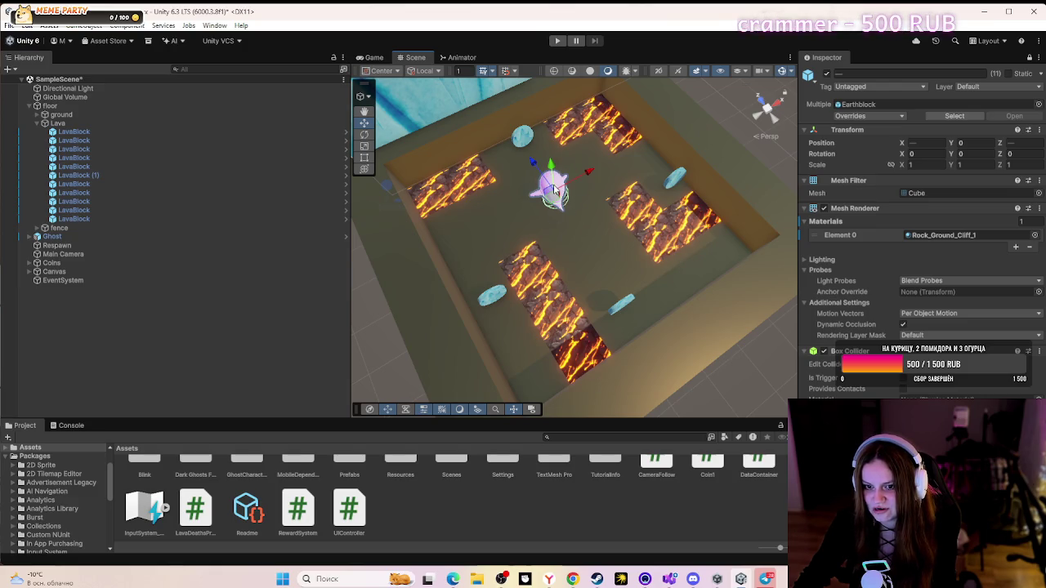
{"action": "left_click", "coordinate": [553, 189]}
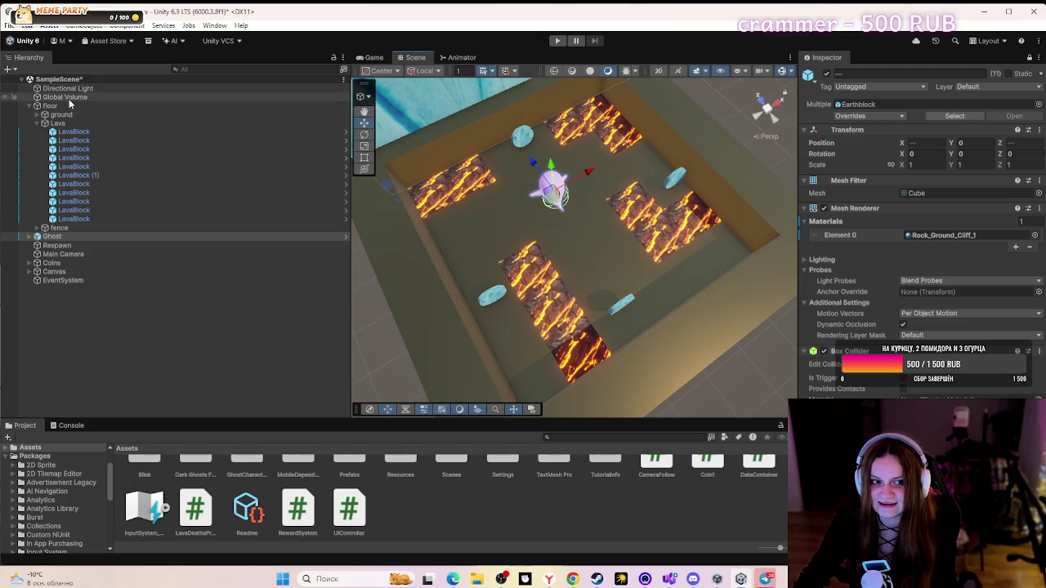
{"action": "left_click", "coordinate": [63, 237]}
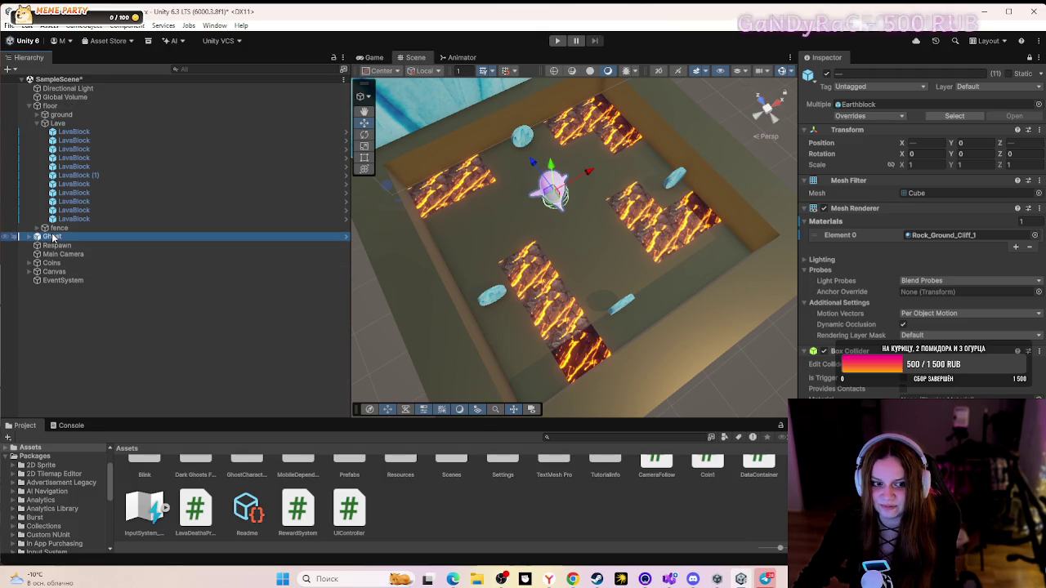
- Orbit the Scene view down and close to the ghost beside the lava tiles
{"action": "left_click_drag", "start_coordinate": [729, 313], "coordinate": [262, 329]}
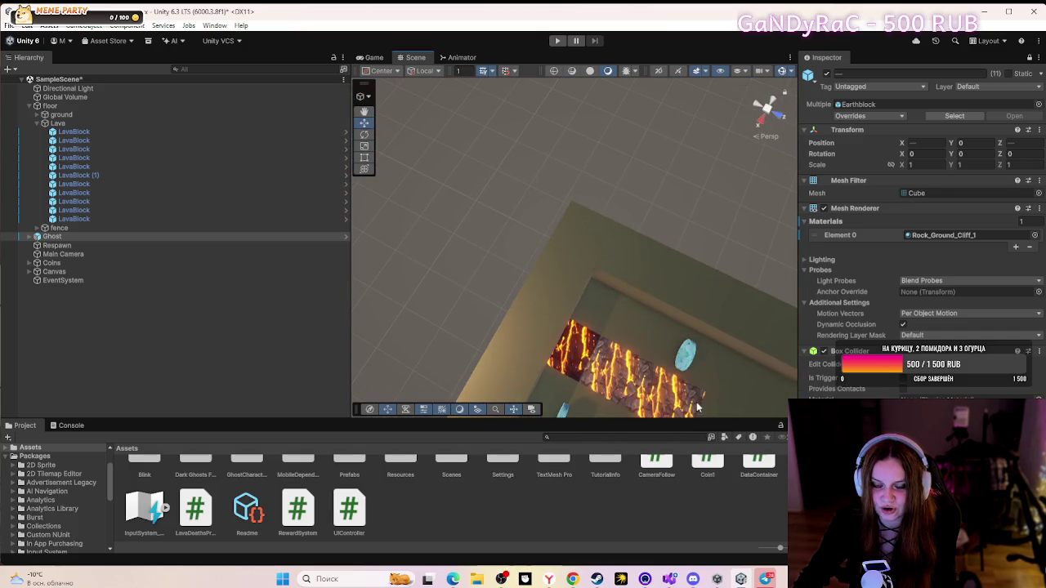
{"action": "left_click_drag", "start_coordinate": [621, 331], "coordinate": [7, 155]}
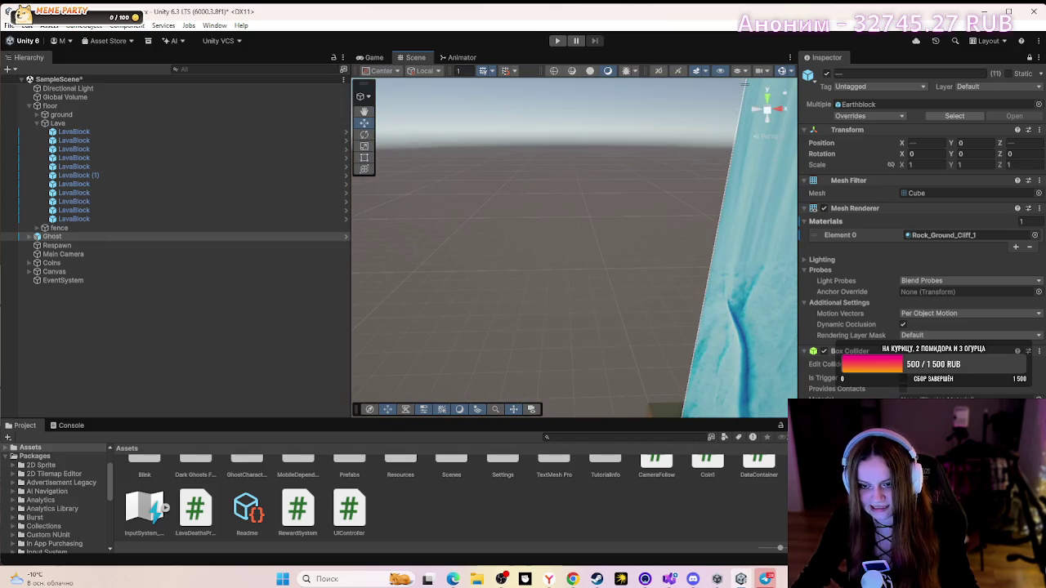
{"action": "mouse_move", "coordinate": [637, 282]}
{"action": "left_mouse_down"}
{"action": "mouse_move", "coordinate": [717, 306]}
{"action": "mouse_move", "coordinate": [572, 163]}
{"action": "mouse_move", "coordinate": [713, 311]}
{"action": "mouse_move", "coordinate": [785, 290]}
{"action": "mouse_move", "coordinate": [868, 241]}
{"action": "mouse_move", "coordinate": [1002, 220]}
{"action": "mouse_move", "coordinate": [152, 360]}
{"action": "mouse_move", "coordinate": [101, 328]}
{"action": "mouse_move", "coordinate": [480, 355]}
{"action": "mouse_move", "coordinate": [294, 323]}
{"action": "mouse_move", "coordinate": [255, 306]}
{"action": "mouse_move", "coordinate": [516, 414]}
{"action": "mouse_move", "coordinate": [525, 275]}
{"action": "left_mouse_up"}
{"action": "left_click", "coordinate": [525, 275]}
{"action": "left_click_drag", "start_coordinate": [548, 356], "coordinate": [631, 544]}
{"action": "mouse_move", "coordinate": [567, 395]}
{"action": "left_mouse_down"}
{"action": "mouse_move", "coordinate": [580, 381]}
{"action": "mouse_move", "coordinate": [528, 264]}
{"action": "left_mouse_up"}
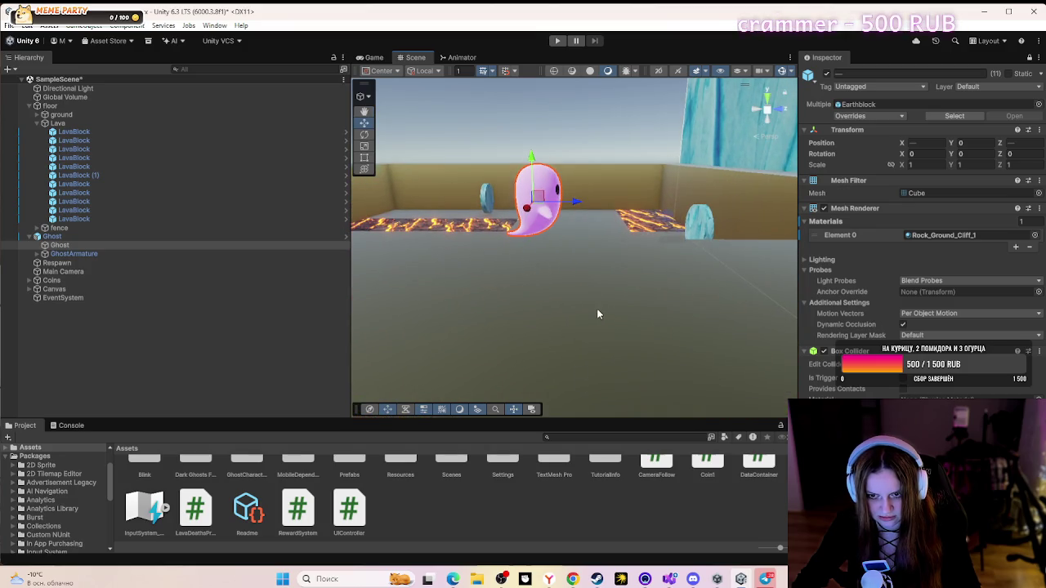
- Drag the Ghost down along its Y axis toward the lava floor, then start Play mode
{"action": "mouse_move", "coordinate": [524, 353]}
{"action": "left_mouse_down"}
{"action": "mouse_move", "coordinate": [511, 324]}
{"action": "mouse_move", "coordinate": [439, 325]}
{"action": "left_mouse_up"}
{"action": "left_click", "coordinate": [613, 133]}
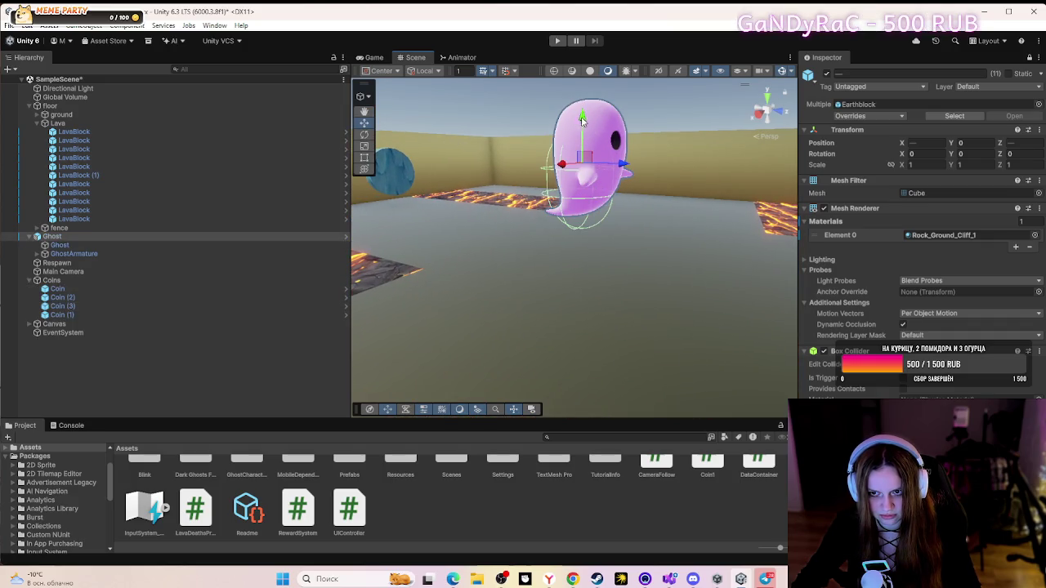
{"action": "left_click", "coordinate": [598, 145]}
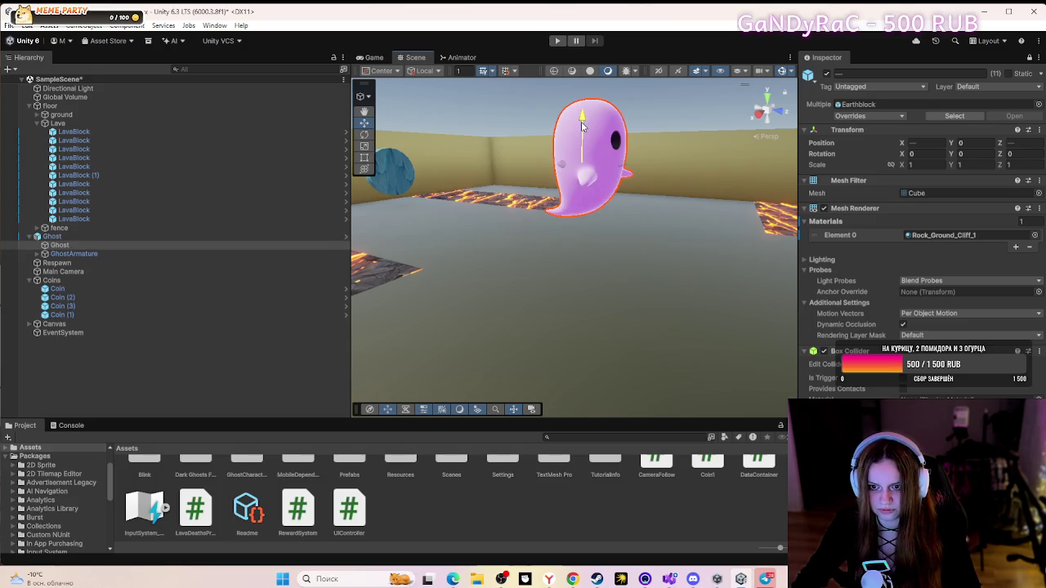
{"action": "left_click_drag", "start_coordinate": [584, 119], "coordinate": [583, 123]}
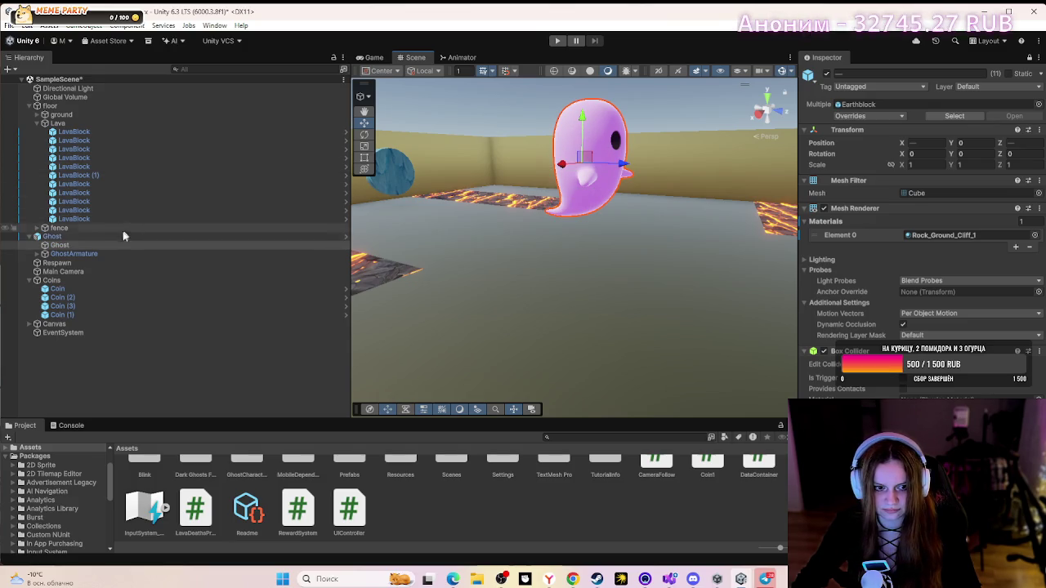
{"action": "left_click", "coordinate": [69, 240]}
{"action": "left_click_drag", "start_coordinate": [581, 122], "coordinate": [580, 136]}
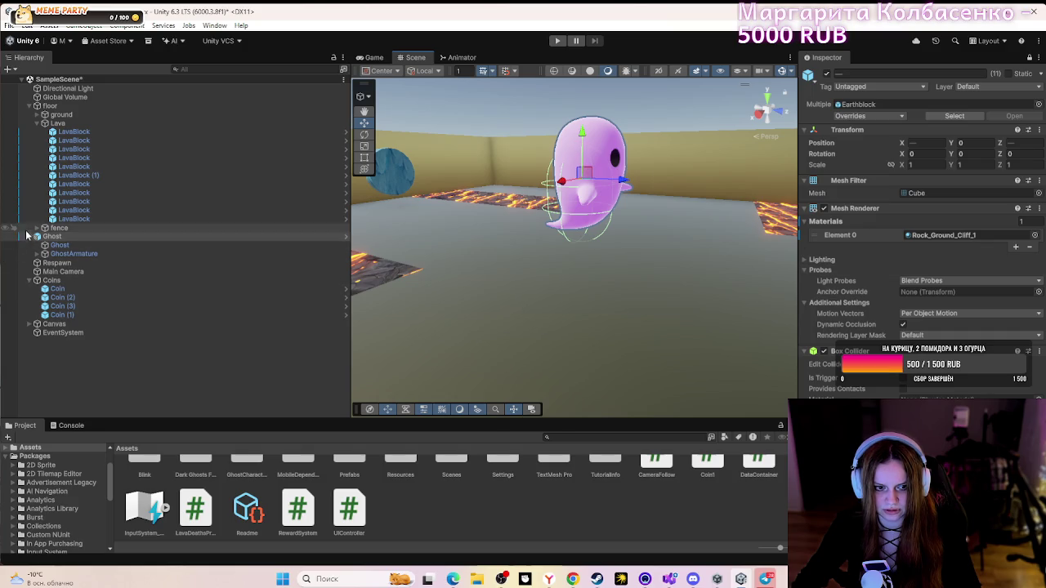
{"action": "left_click", "coordinate": [538, 278]}
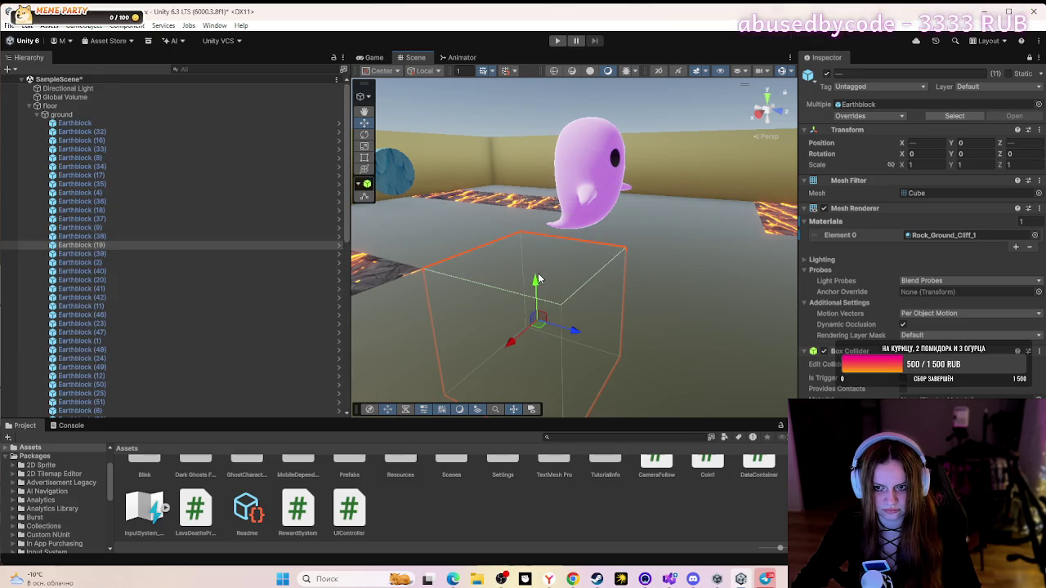
{"action": "left_click", "coordinate": [555, 41]}
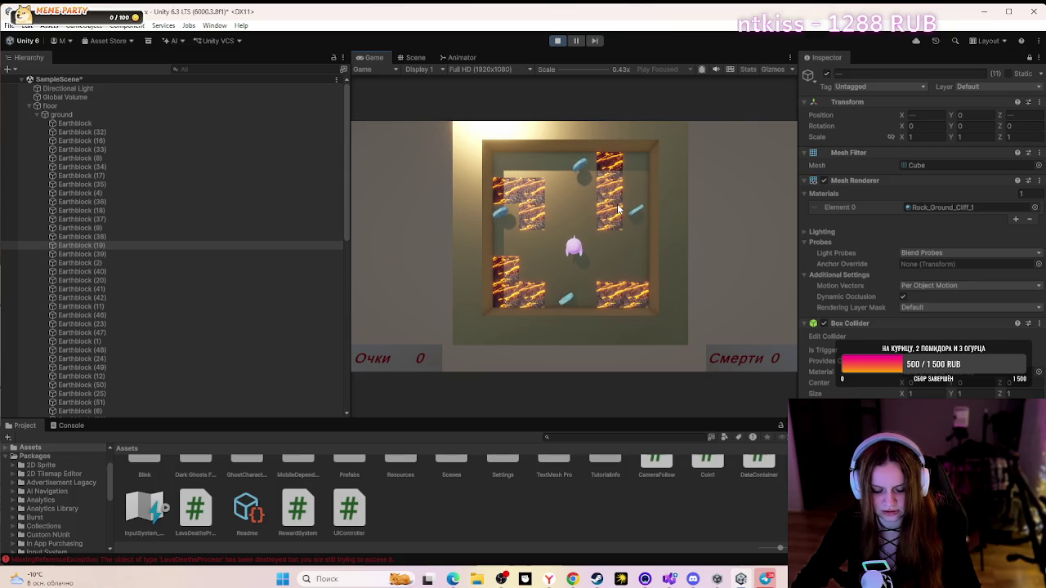
- Walk the ghost up and right with W and D onto the right-hand lava column
{"action": "key", "text": "w"}
{"action": "key", "text": "d"}
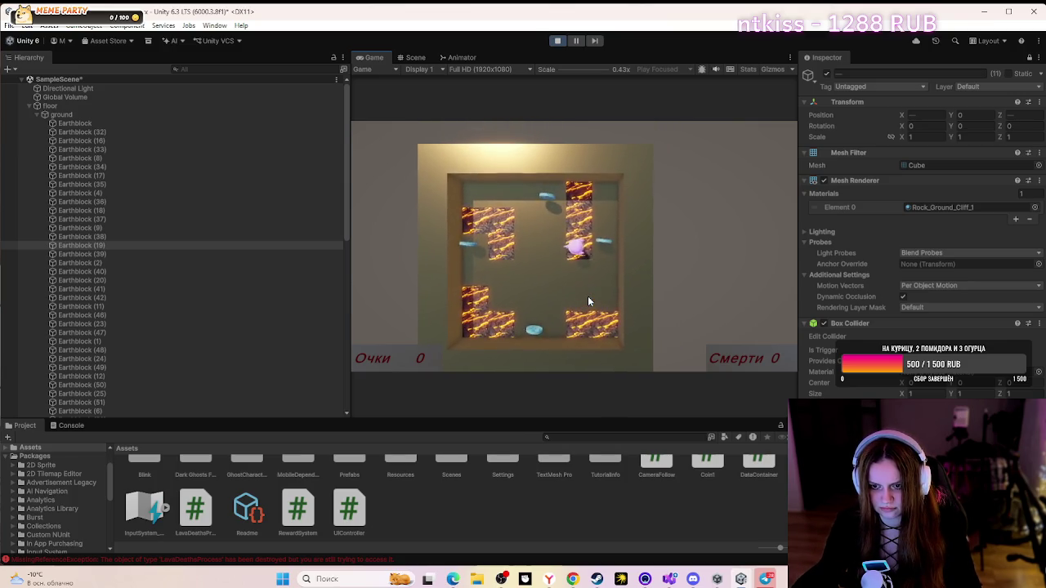
{"action": "key", "text": "w"}
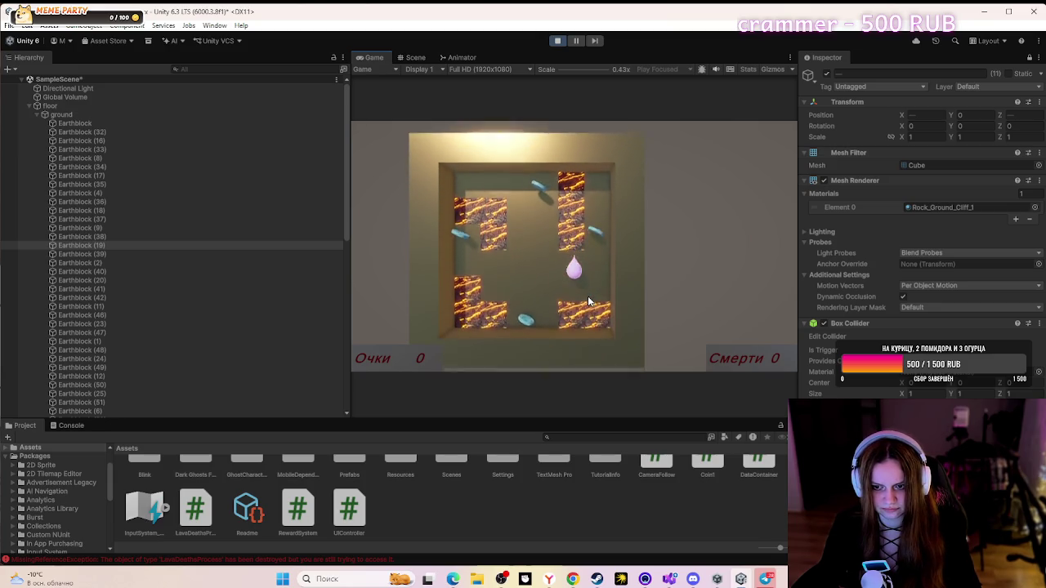
- Stop Play mode and collapse the ground, floor and Coins groups in the Hierarchy
{"action": "left_click", "coordinate": [556, 41]}
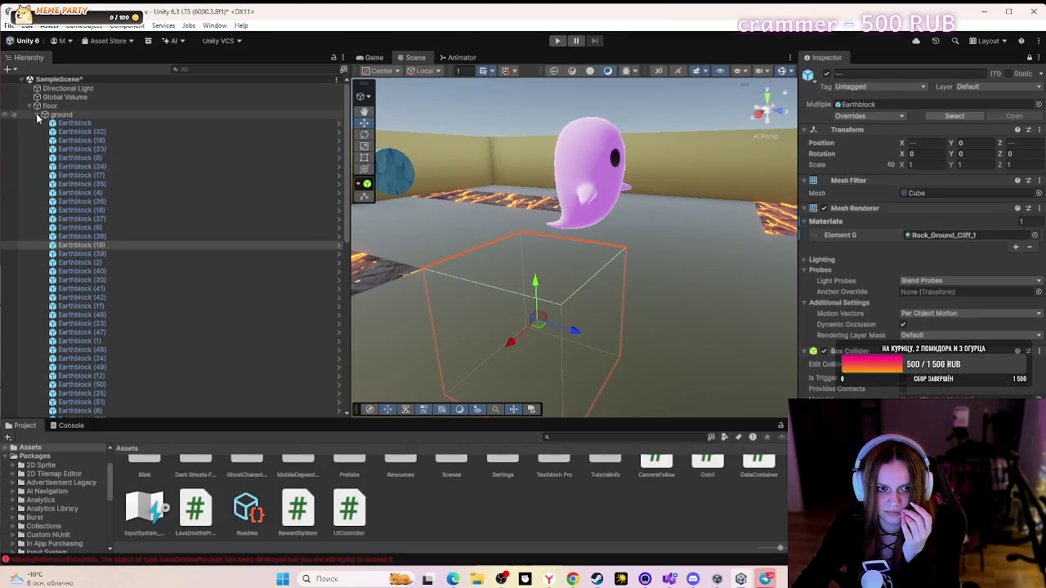
{"action": "left_click", "coordinate": [41, 115]}
{"action": "left_click", "coordinate": [30, 107]}
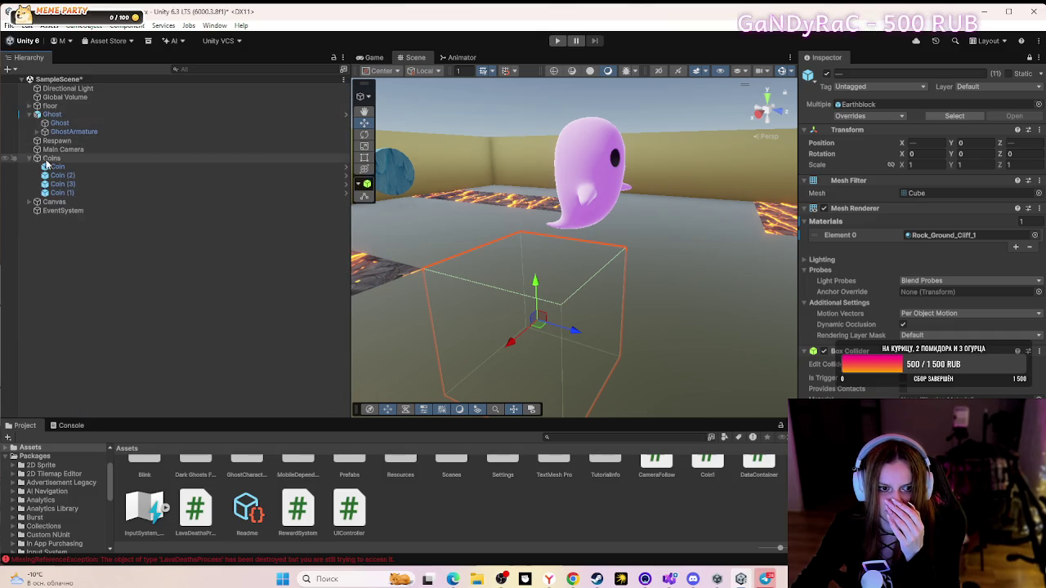
{"action": "left_click", "coordinate": [30, 158]}
{"action": "left_click", "coordinate": [47, 114]}
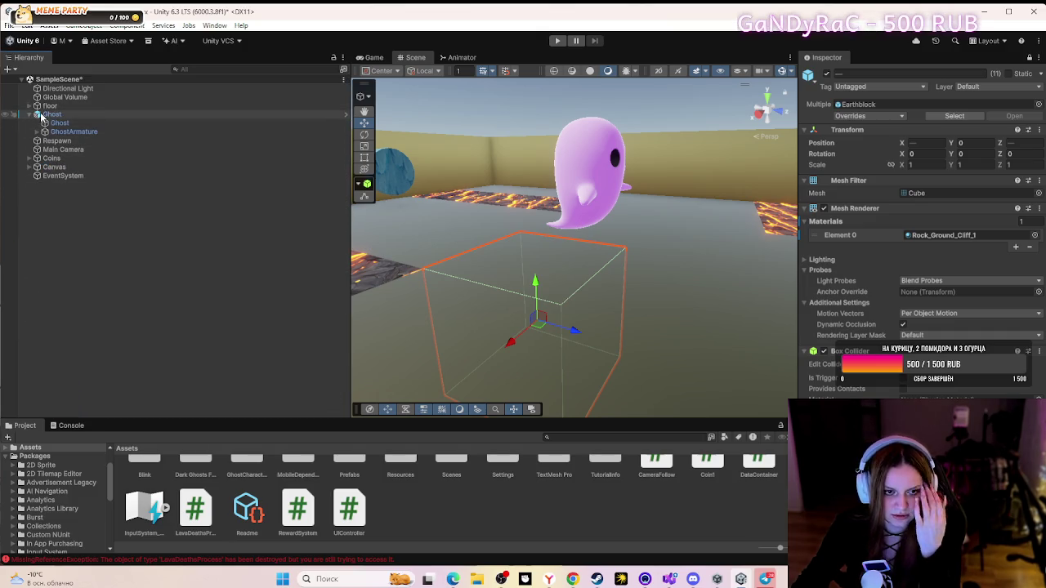
{"action": "mouse_move", "coordinate": [678, 278]}
{"action": "left_mouse_down"}
{"action": "mouse_move", "coordinate": [689, 357]}
{"action": "mouse_move", "coordinate": [691, 303]}
{"action": "mouse_move", "coordinate": [613, 308]}
{"action": "mouse_move", "coordinate": [591, 206]}
{"action": "mouse_move", "coordinate": [716, 222]}
{"action": "mouse_move", "coordinate": [853, 167]}
{"action": "mouse_move", "coordinate": [909, 170]}
{"action": "mouse_move", "coordinate": [395, 248]}
{"action": "mouse_move", "coordinate": [169, 268]}
{"action": "mouse_move", "coordinate": [150, 283]}
{"action": "mouse_move", "coordinate": [958, 278]}
{"action": "mouse_move", "coordinate": [606, 255]}
{"action": "left_mouse_up"}
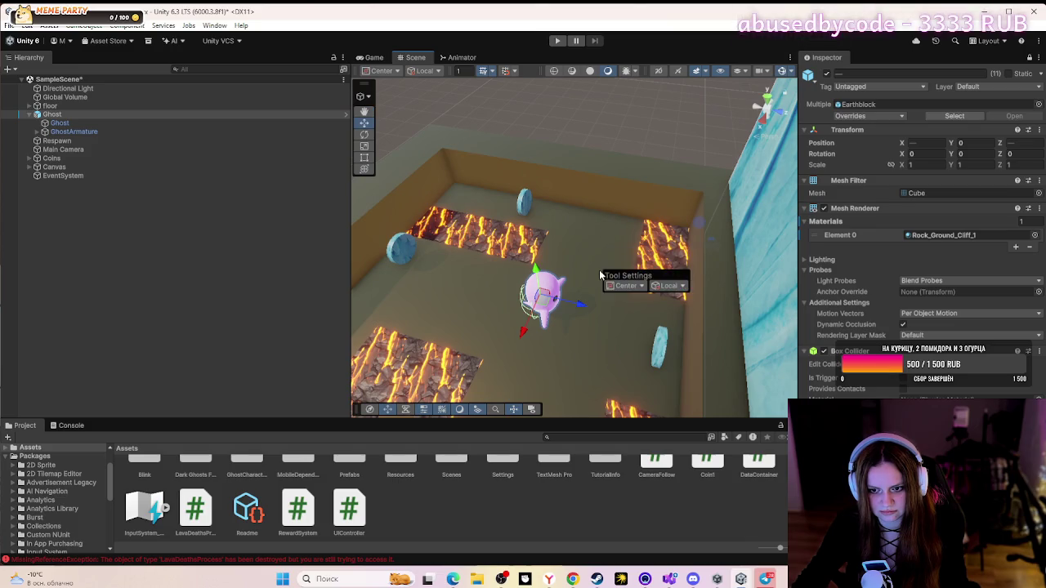
- Select the Ghost object and drag it to the right in the maze
{"action": "left_click", "coordinate": [52, 115]}
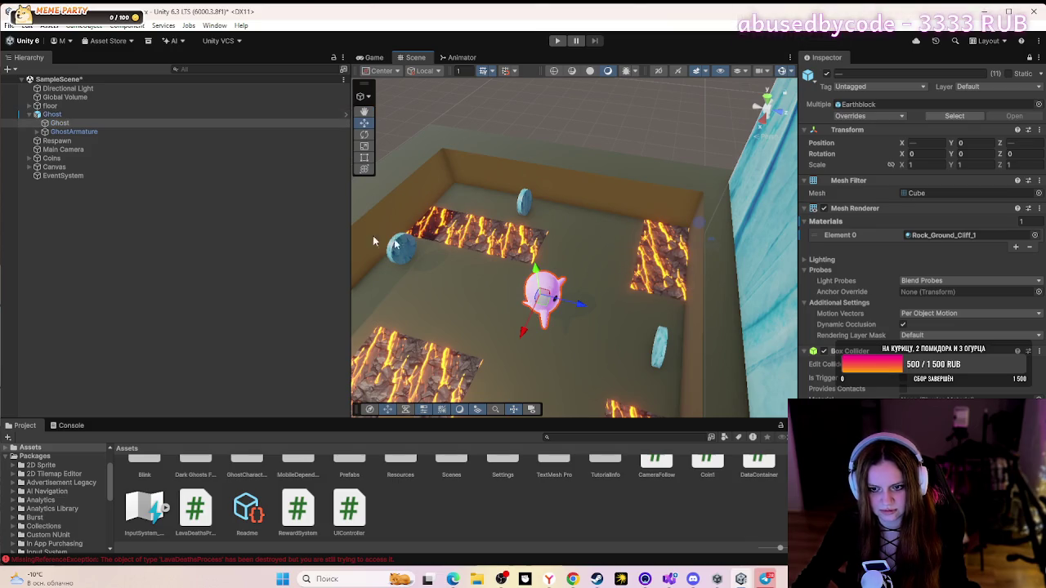
{"action": "left_click", "coordinate": [74, 133]}
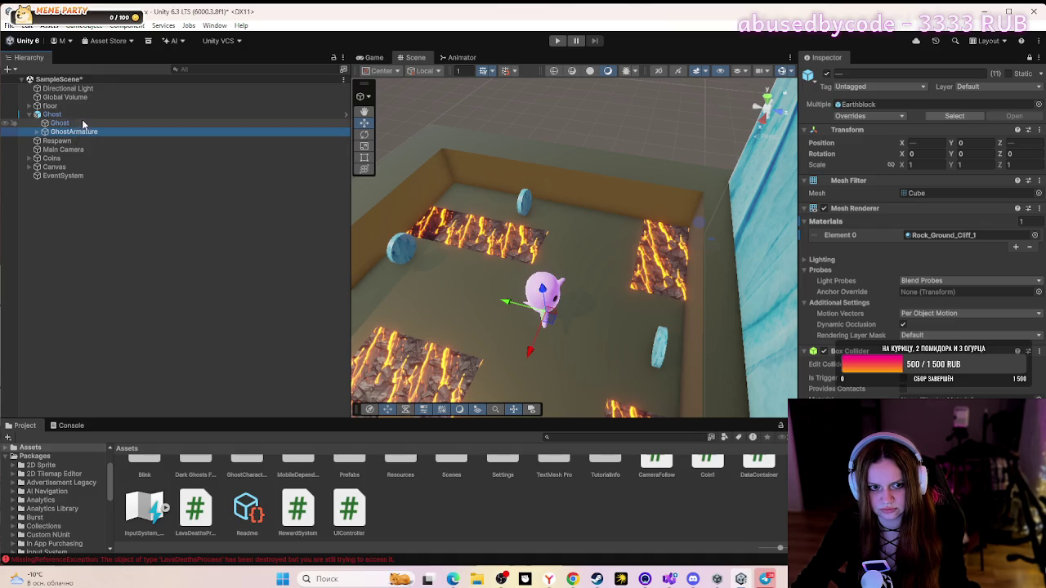
{"action": "left_click", "coordinate": [82, 123]}
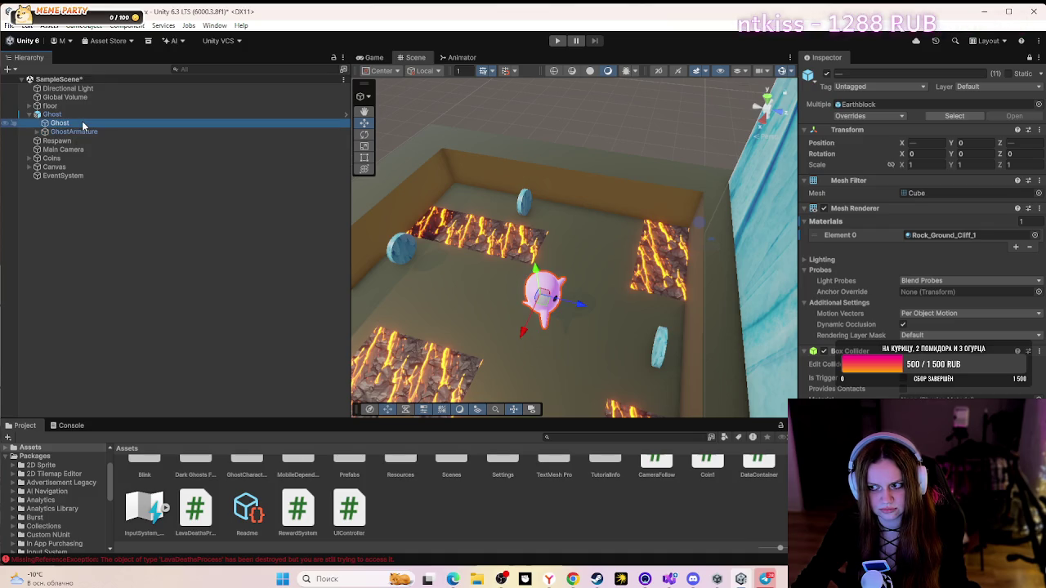
{"action": "left_click", "coordinate": [86, 131]}
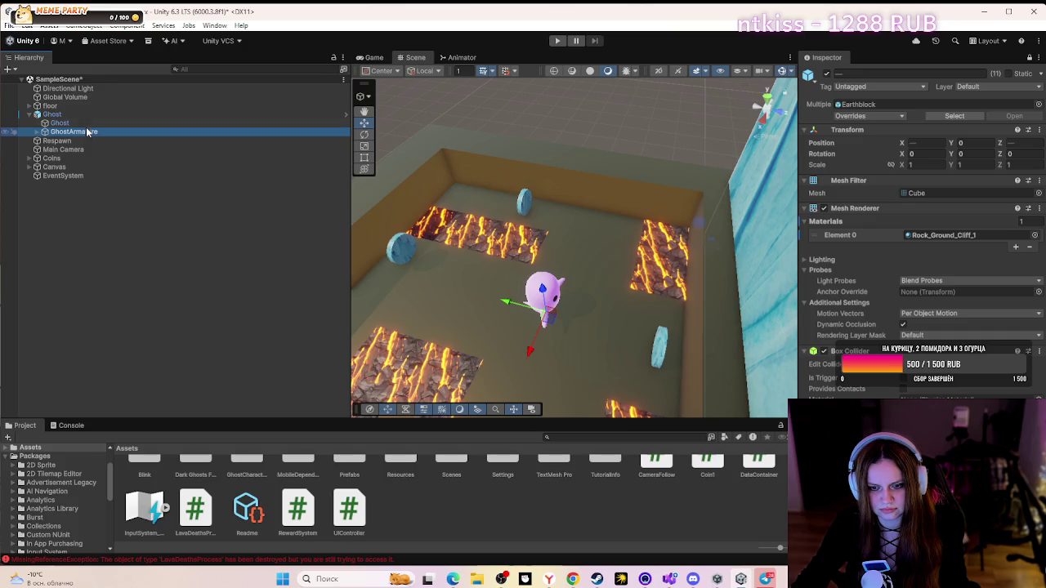
{"action": "left_click", "coordinate": [546, 296]}
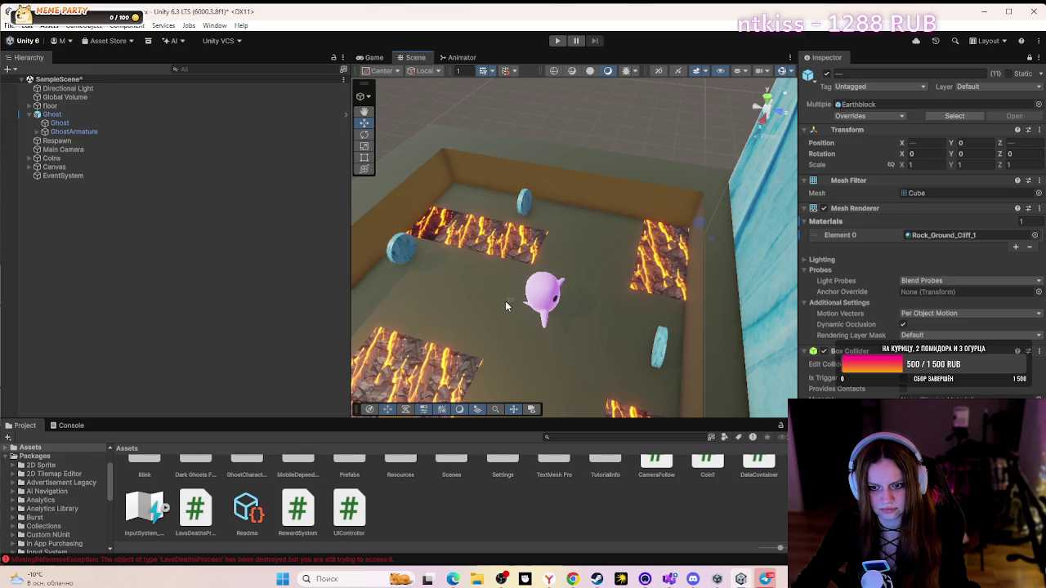
{"action": "left_click", "coordinate": [539, 298]}
{"action": "left_click", "coordinate": [95, 122]}
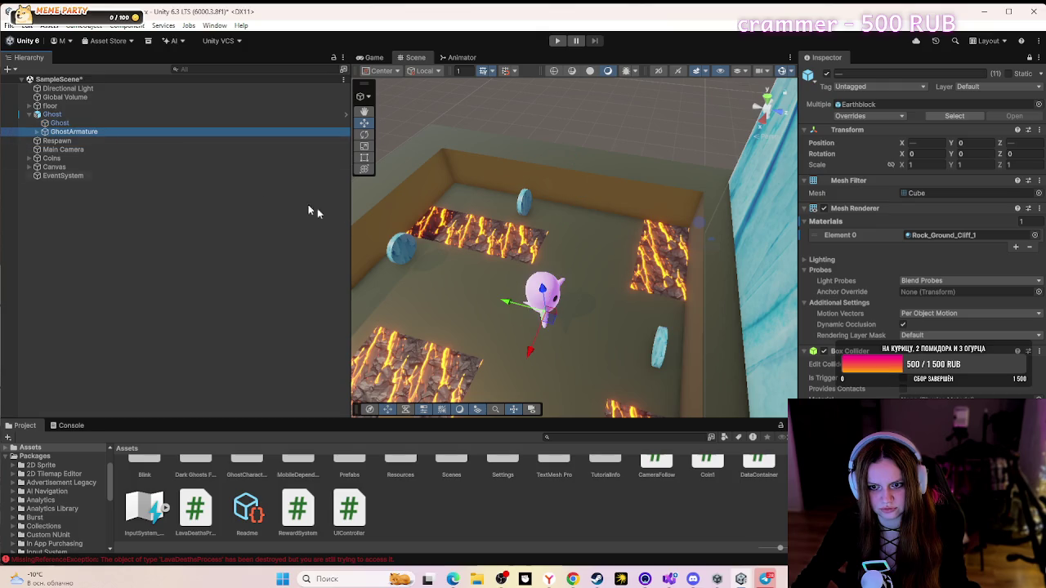
{"action": "left_click_drag", "start_coordinate": [497, 295], "coordinate": [520, 308]}
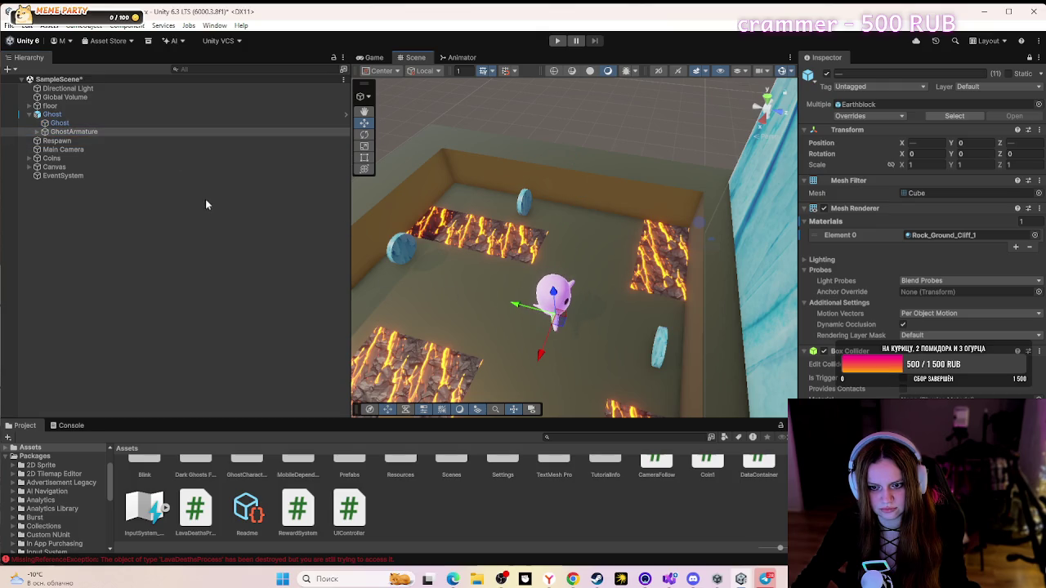
- Shift the Ghost further right and slightly down the maze
{"action": "left_click", "coordinate": [148, 125]}
{"action": "left_click", "coordinate": [605, 313]}
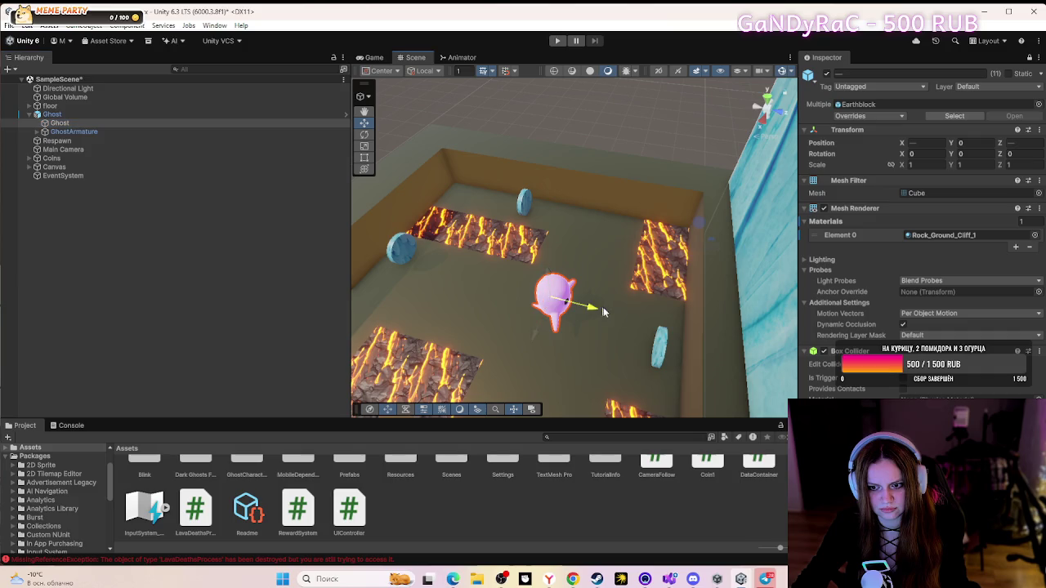
{"action": "left_click", "coordinate": [150, 116]}
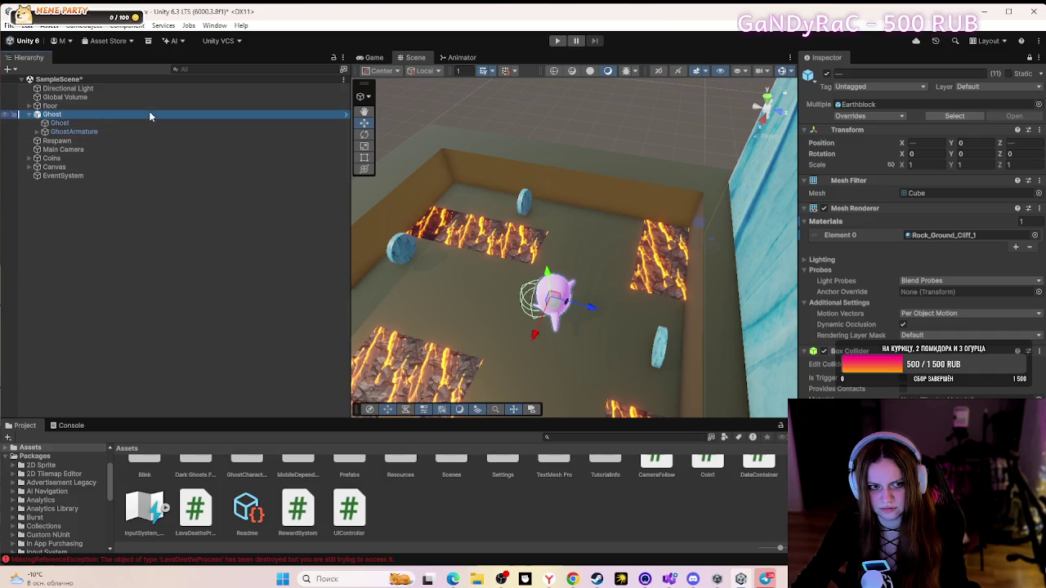
{"action": "left_click_drag", "start_coordinate": [595, 312], "coordinate": [626, 319]}
{"action": "left_click", "coordinate": [124, 131]}
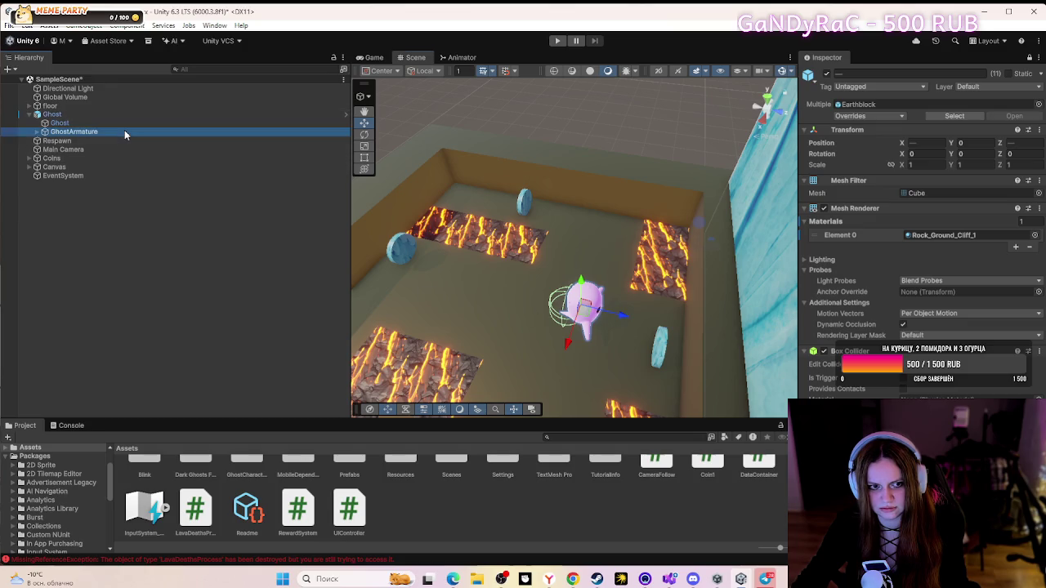
{"action": "left_click", "coordinate": [125, 124]}
{"action": "left_click", "coordinate": [116, 121]}
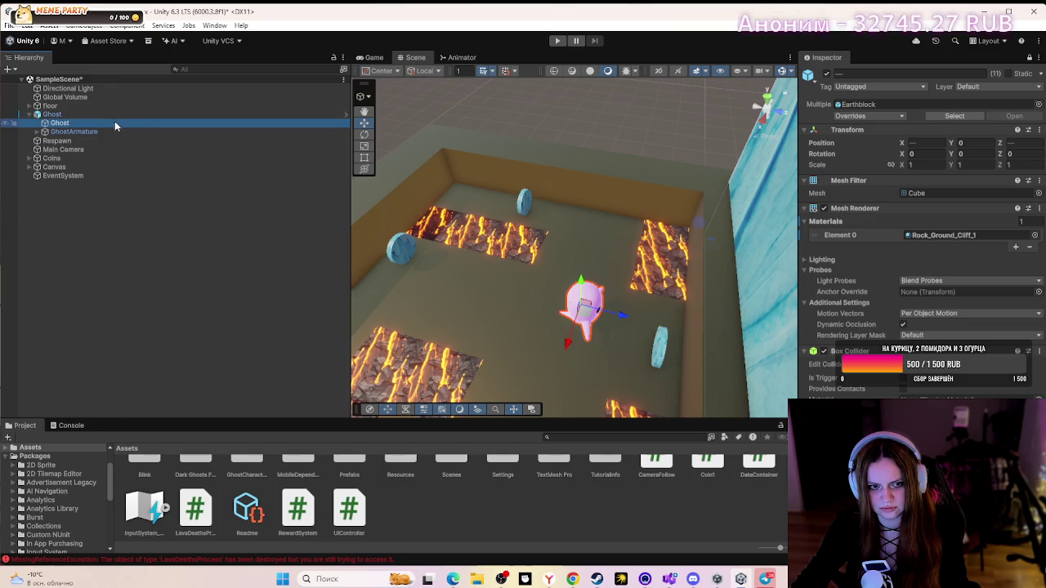
{"action": "left_click", "coordinate": [627, 319]}
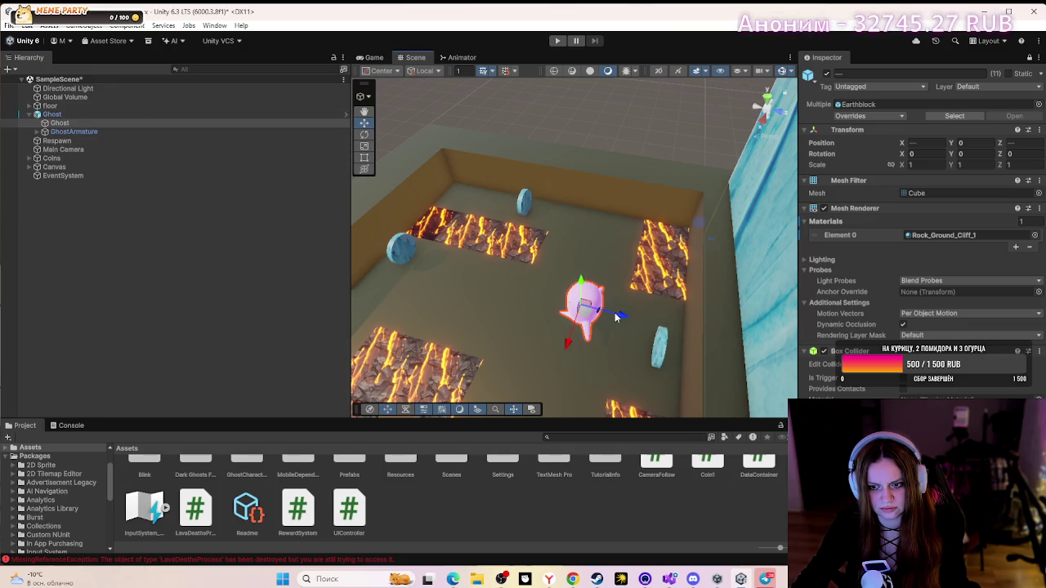
- Step through the Ghost, GhostArmature and child Ghost objects, and orbit toward the ice wall
{"action": "left_click", "coordinate": [136, 131]}
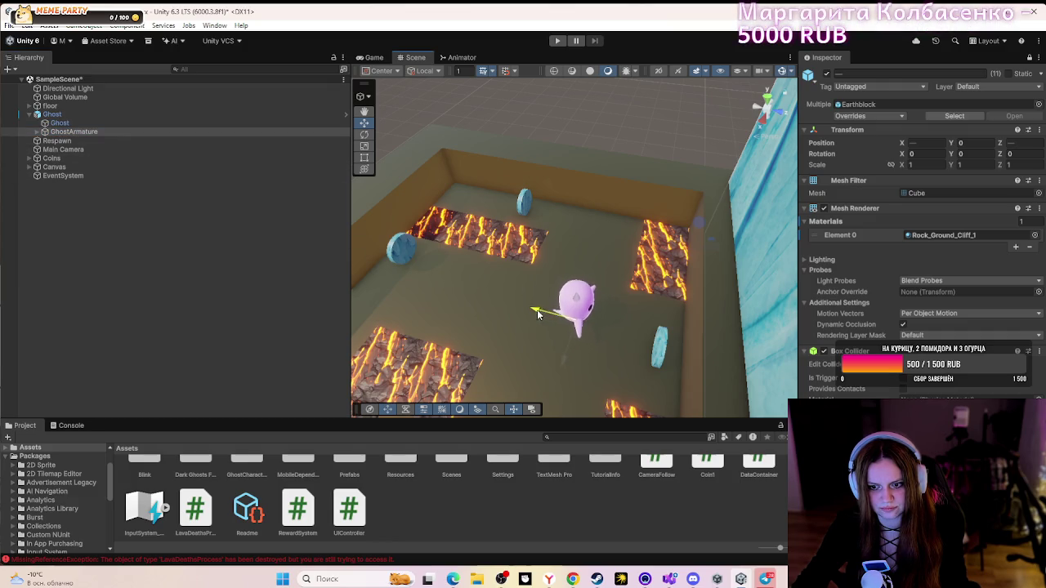
{"action": "left_click", "coordinate": [83, 114]}
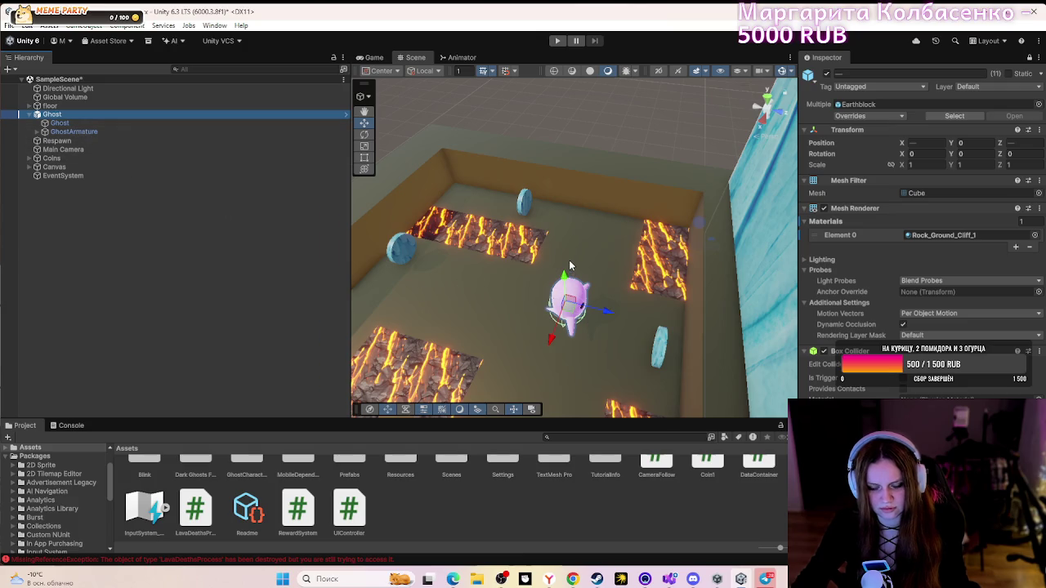
{"action": "key", "text": "Down"}
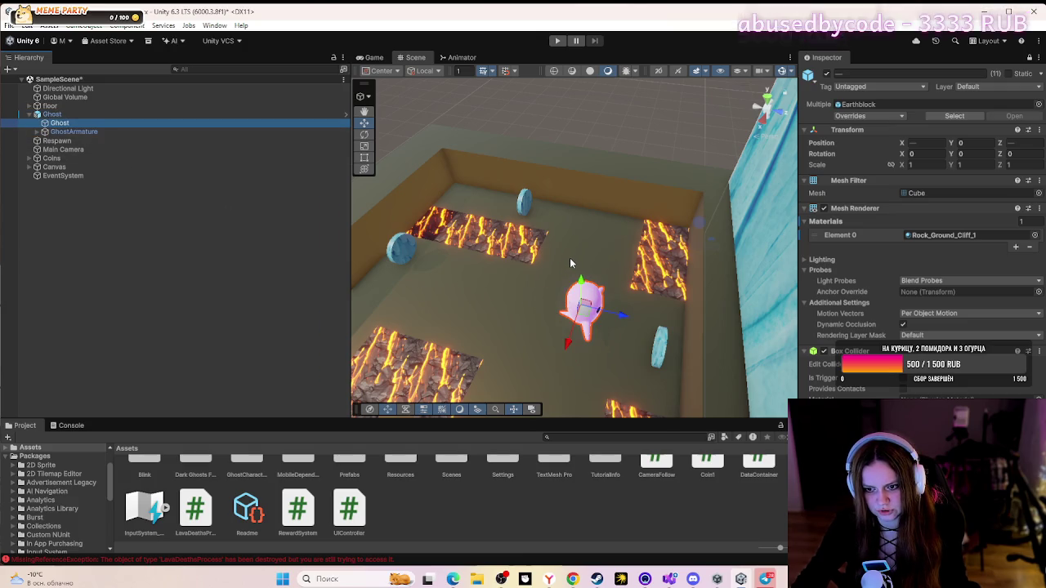
{"action": "mouse_move", "coordinate": [478, 324]}
{"action": "left_mouse_down"}
{"action": "mouse_move", "coordinate": [686, 351]}
{"action": "mouse_move", "coordinate": [621, 363]}
{"action": "mouse_move", "coordinate": [751, 357]}
{"action": "mouse_move", "coordinate": [621, 327]}
{"action": "left_mouse_up"}
{"action": "left_click", "coordinate": [621, 326]}
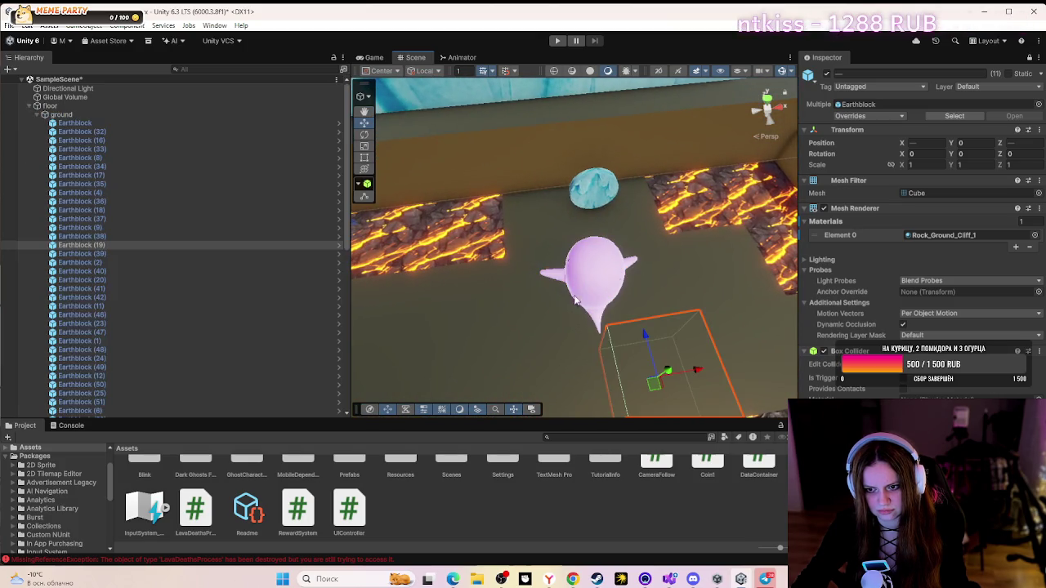
- Select the ghost, zoom the Scene view out, and enter Play mode
{"action": "left_click", "coordinate": [585, 285]}
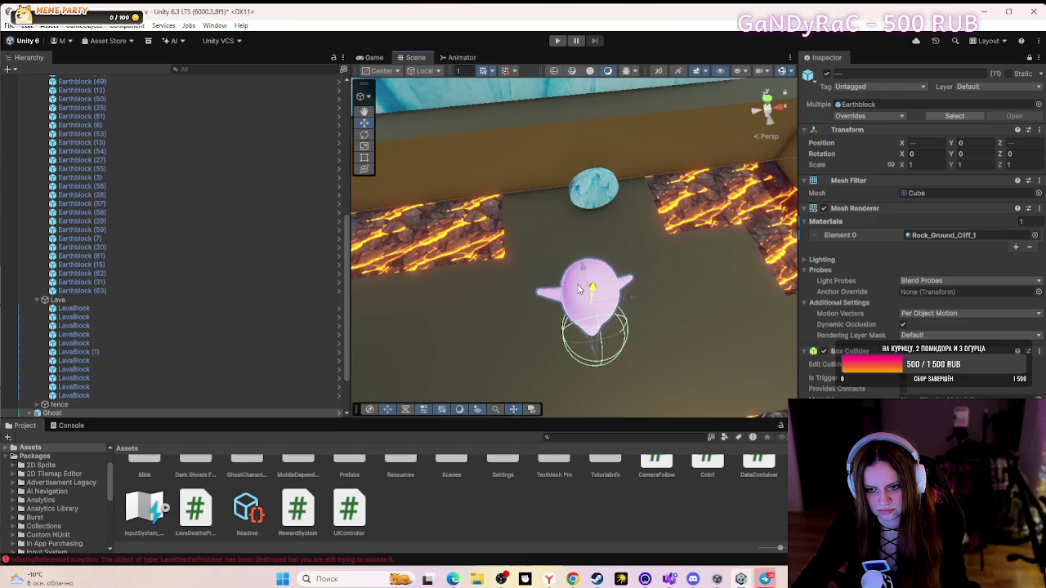
{"action": "left_click", "coordinate": [663, 308]}
{"action": "scroll", "coordinate": [646, 289], "scroll_direction": "down", "scroll_amount": 3}
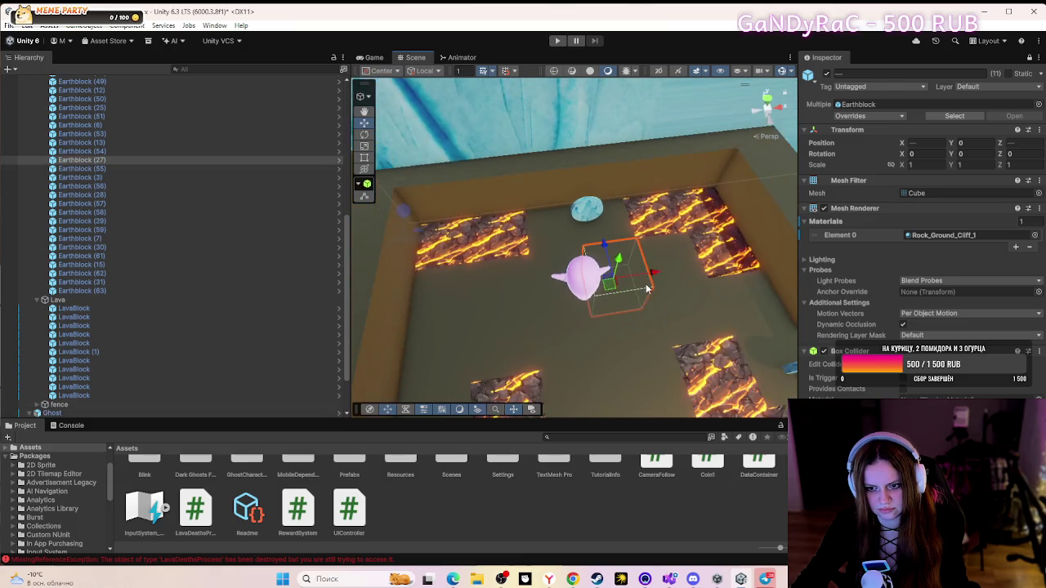
{"action": "scroll", "coordinate": [647, 288], "scroll_direction": "down", "scroll_amount": 4}
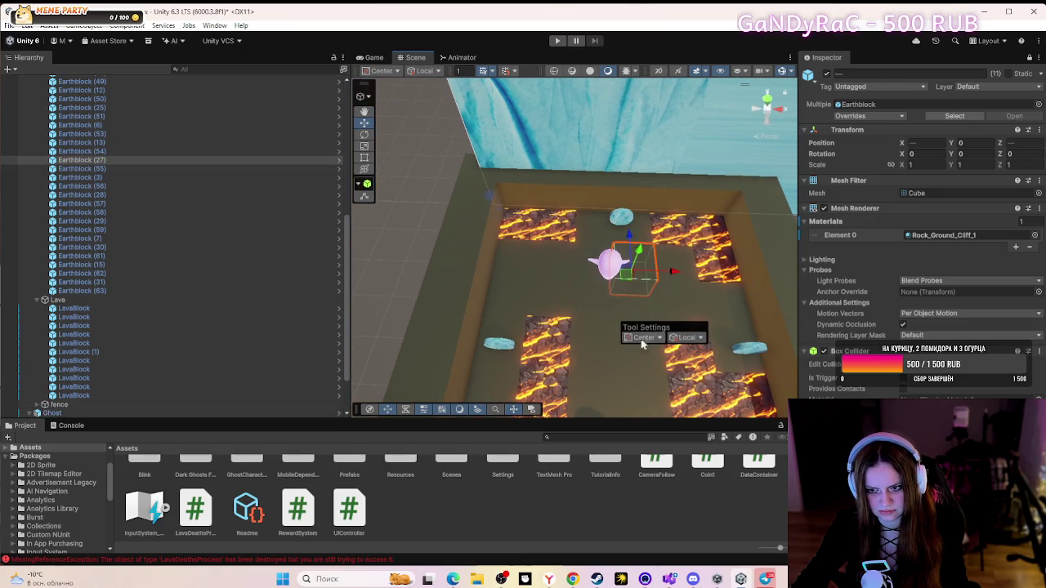
{"action": "right_click", "coordinate": [596, 323]}
{"action": "left_click", "coordinate": [555, 41]}
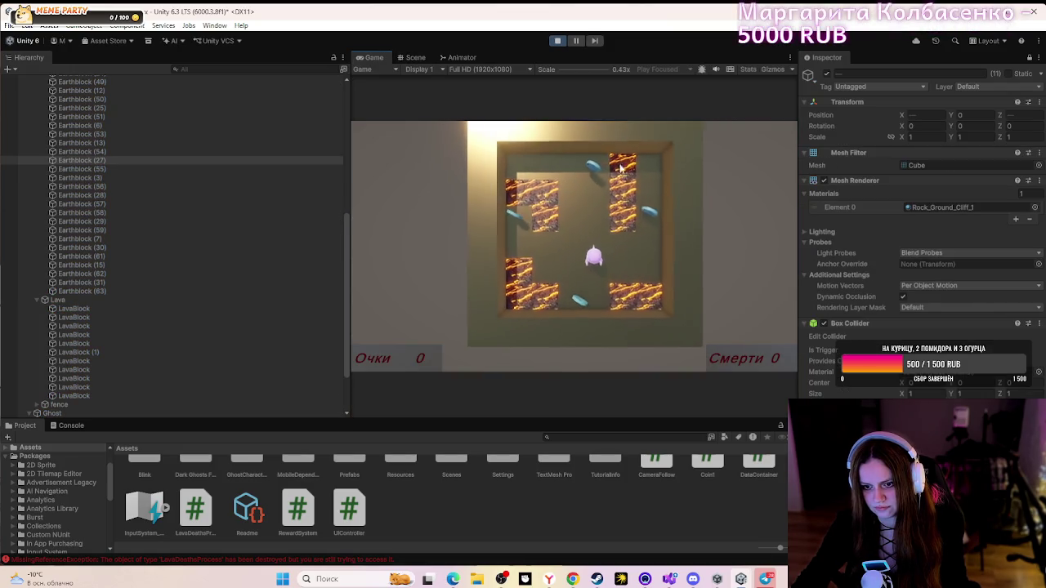
- Scroll the Hierarchy to the top and collapse the floor and Ghost groups
{"action": "scroll", "coordinate": [131, 187], "scroll_direction": "up", "scroll_amount": 3}
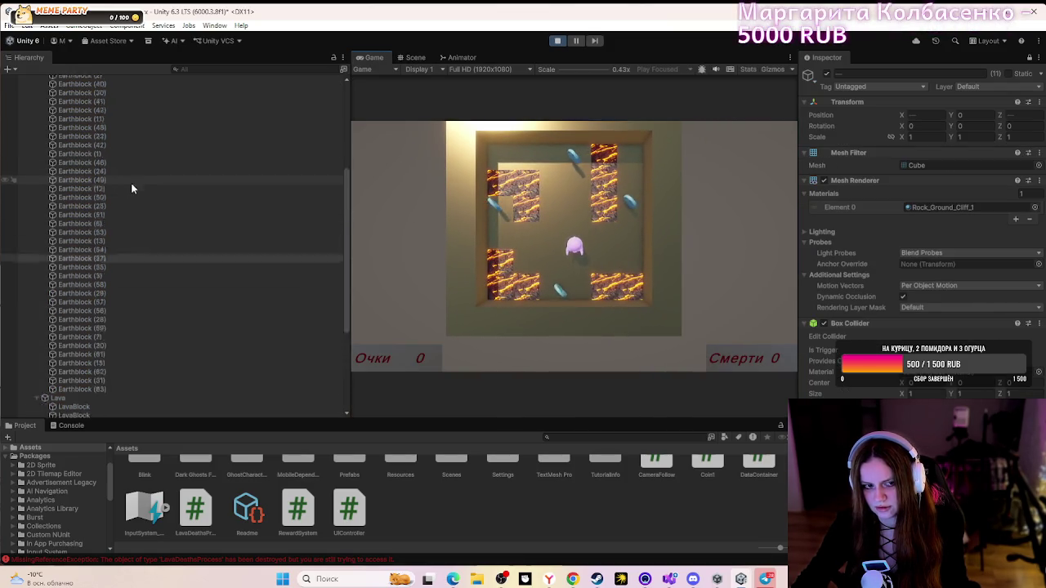
{"action": "scroll", "coordinate": [126, 177], "scroll_direction": "up", "scroll_amount": 10}
{"action": "left_click", "coordinate": [26, 111]}
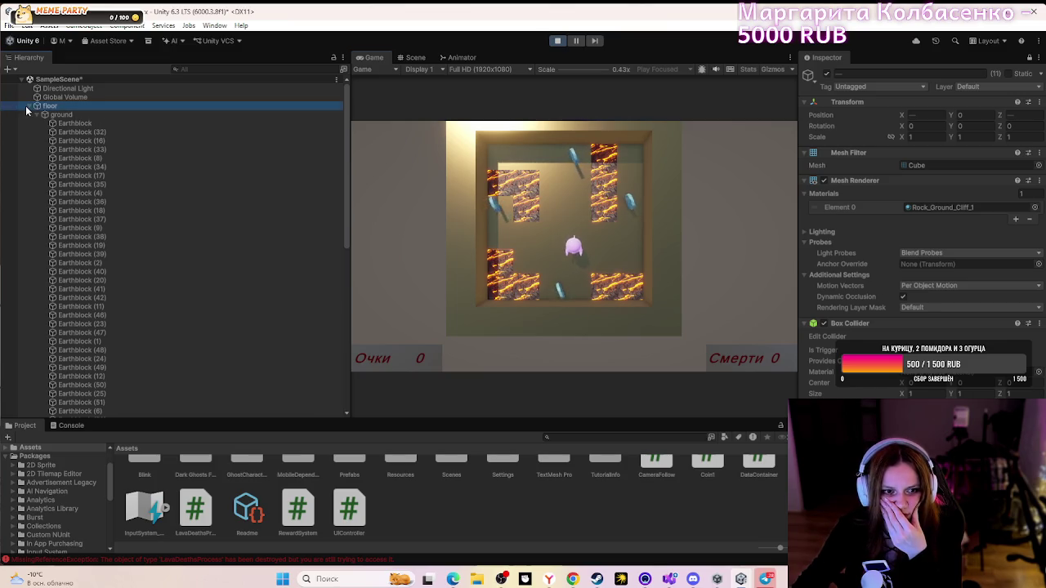
{"action": "left_click", "coordinate": [30, 106]}
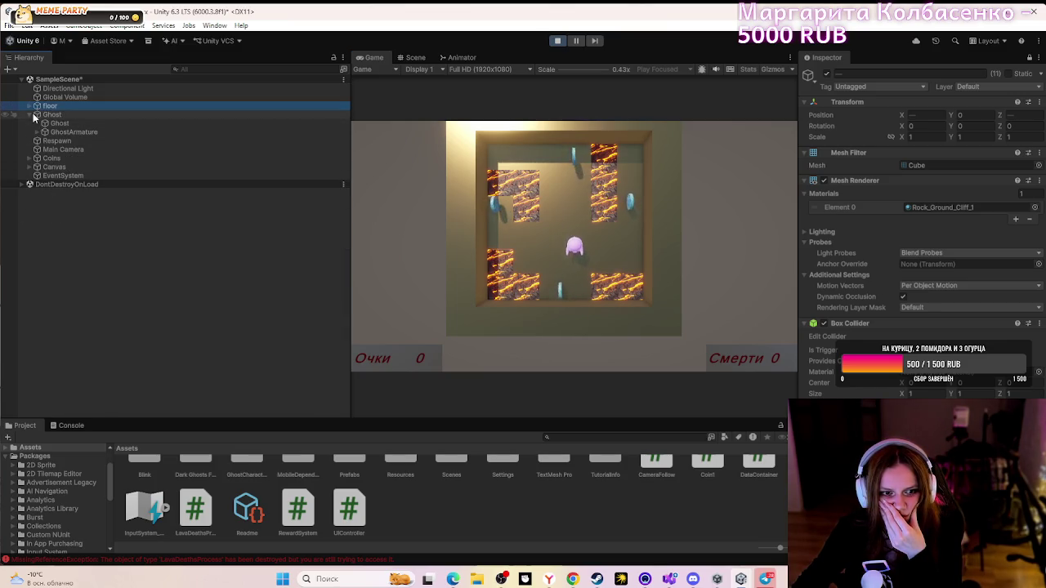
{"action": "left_click", "coordinate": [33, 114]}
{"action": "left_click", "coordinate": [85, 125]}
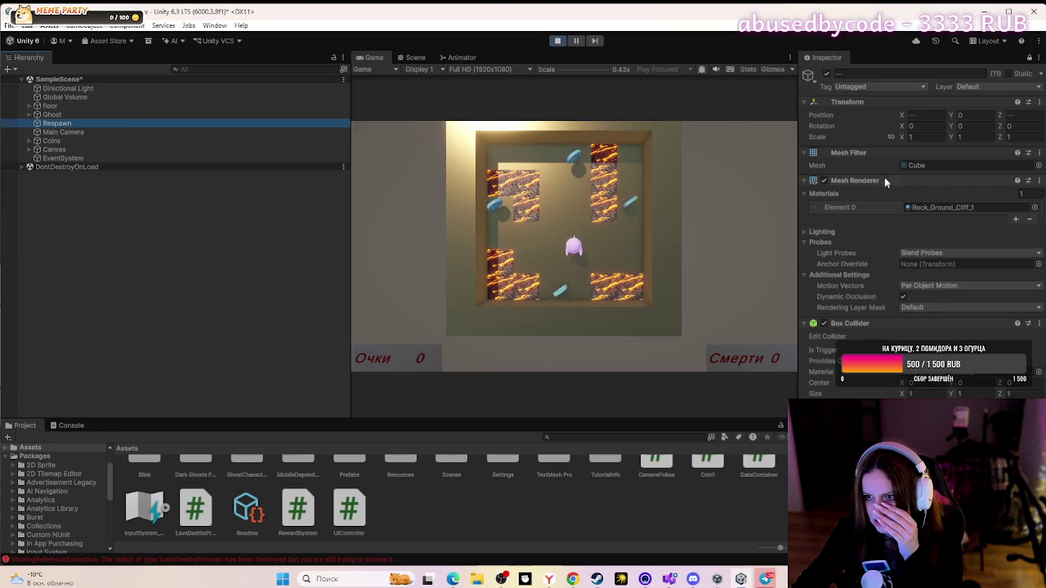
- Focus the running game, then select Respawn and later the Ghost after a Discord detour
{"action": "left_click", "coordinate": [572, 237]}
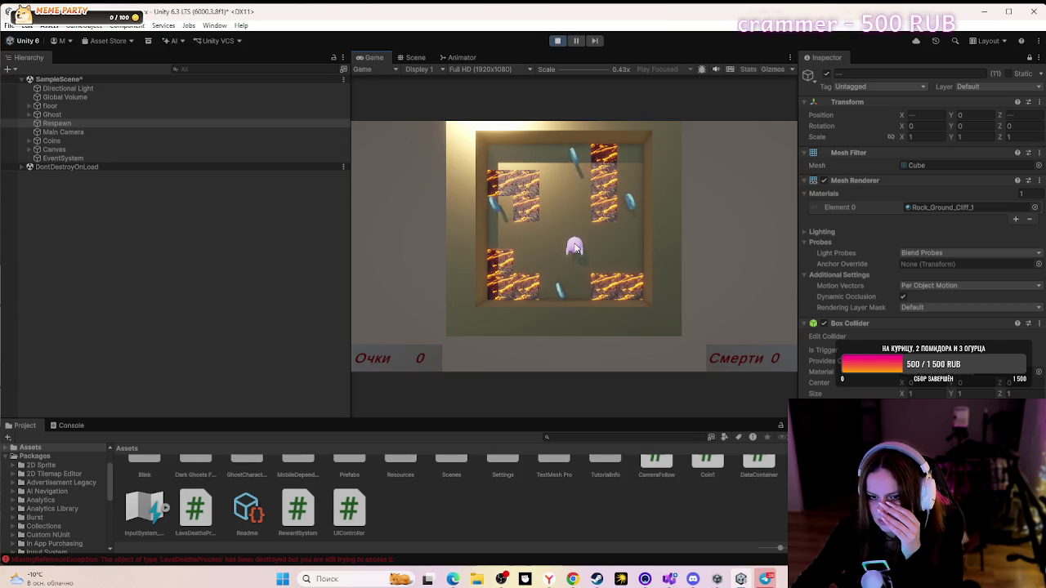
{"action": "left_click", "coordinate": [198, 127]}
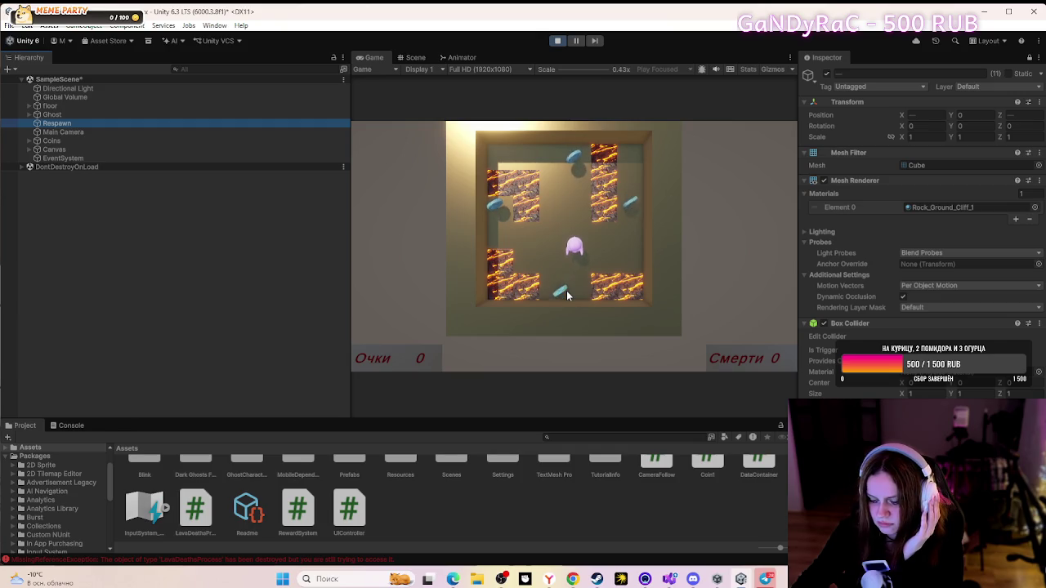
{"action": "left_click", "coordinate": [693, 578]}
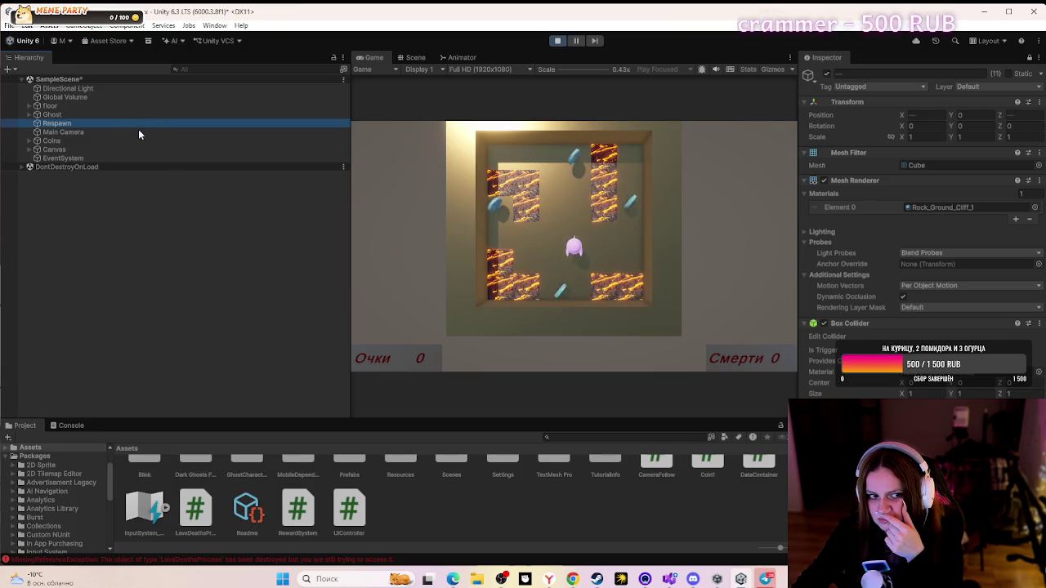
{"action": "left_click", "coordinate": [121, 115]}
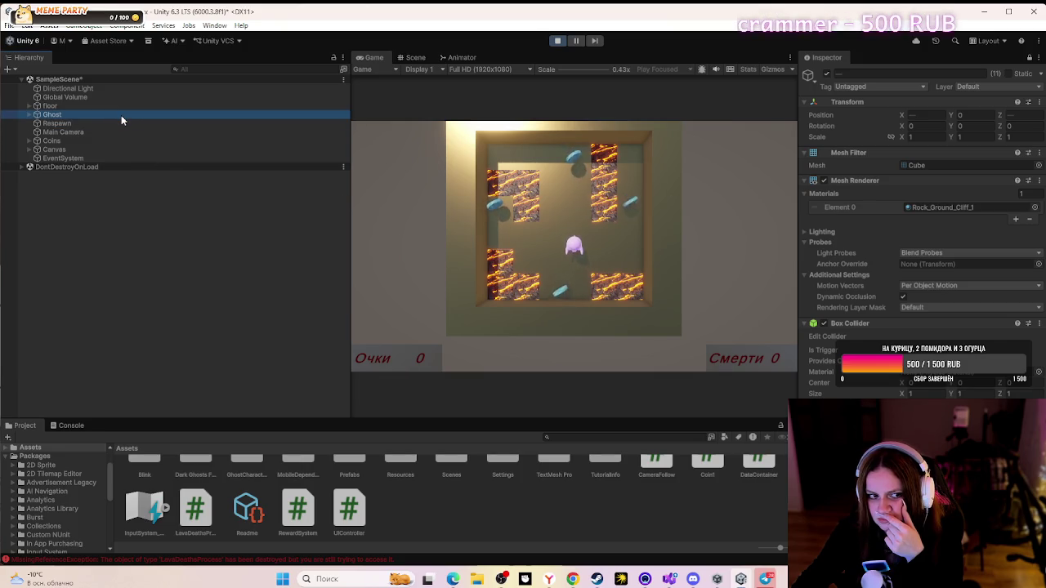
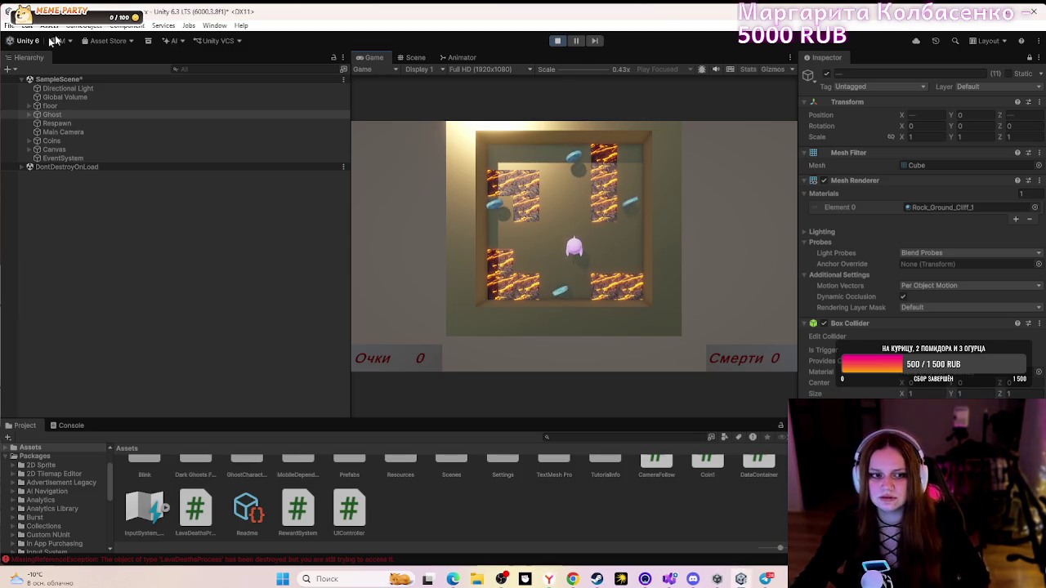
- Expand the Ghost in the Hierarchy and inspect its body mesh and armature
{"action": "left_click", "coordinate": [30, 114]}
{"action": "left_click", "coordinate": [55, 123]}
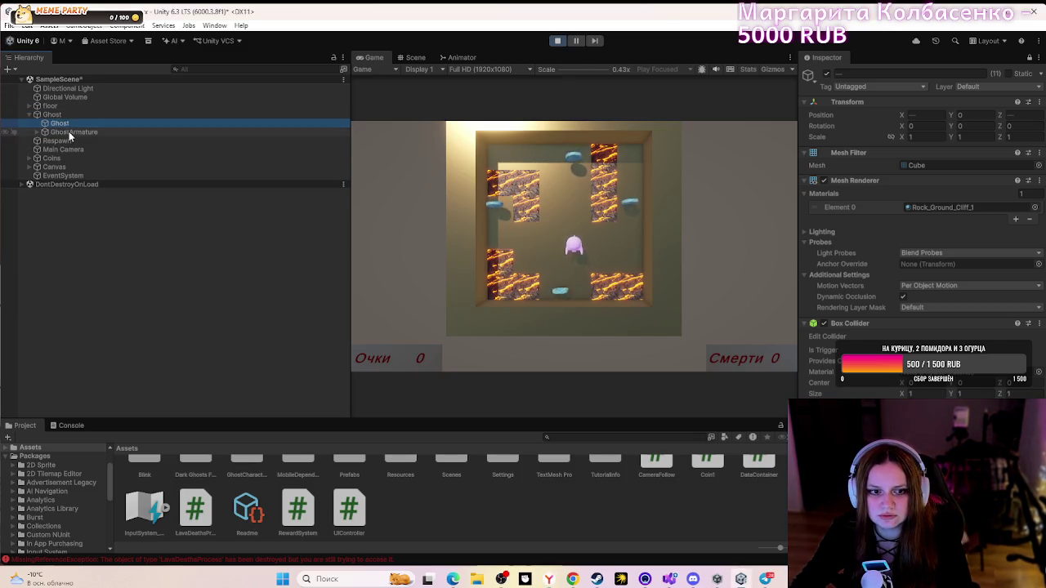
{"action": "left_click", "coordinate": [70, 132]}
- Stop the play test and orbit the Scene view over the level, reselecting the armature
{"action": "left_click", "coordinate": [557, 40]}
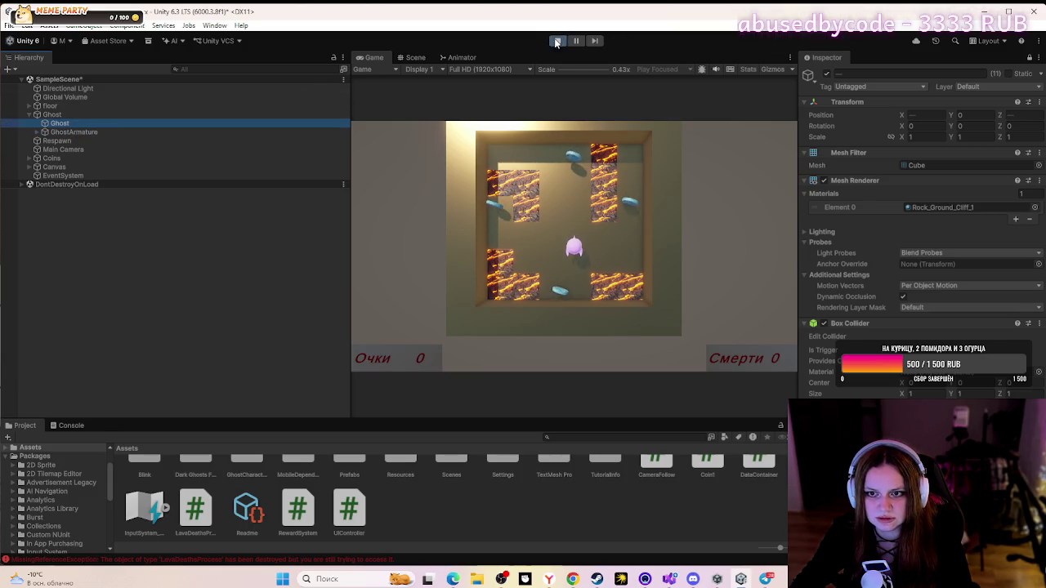
{"action": "left_click", "coordinate": [406, 58]}
{"action": "left_click_drag", "start_coordinate": [707, 331], "coordinate": [531, 294]}
{"action": "left_click", "coordinate": [75, 131]}
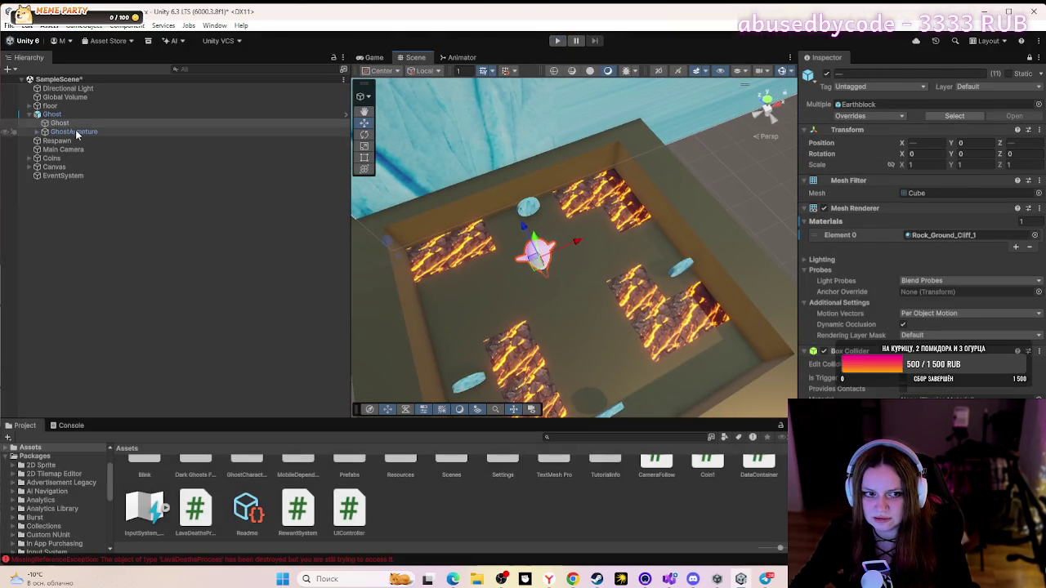
{"action": "left_click", "coordinate": [160, 124]}
{"action": "left_click", "coordinate": [128, 114]}
{"action": "mouse_move", "coordinate": [588, 311]}
{"action": "left_mouse_down"}
{"action": "mouse_move", "coordinate": [540, 309]}
{"action": "mouse_move", "coordinate": [613, 294]}
{"action": "mouse_move", "coordinate": [659, 323]}
{"action": "mouse_move", "coordinate": [585, 307]}
{"action": "left_mouse_up"}
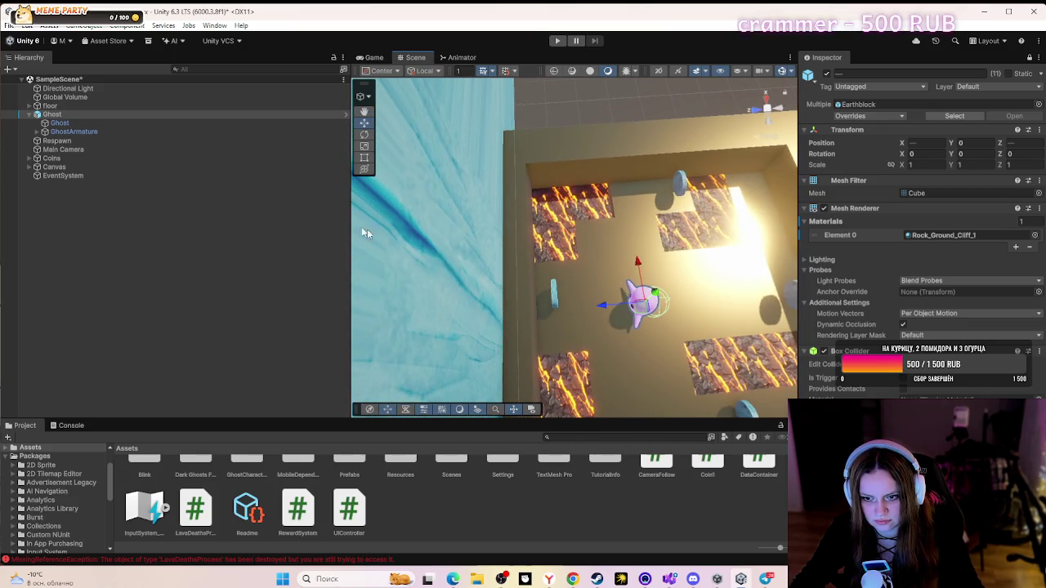
{"action": "left_click", "coordinate": [135, 121]}
{"action": "left_click", "coordinate": [603, 308]}
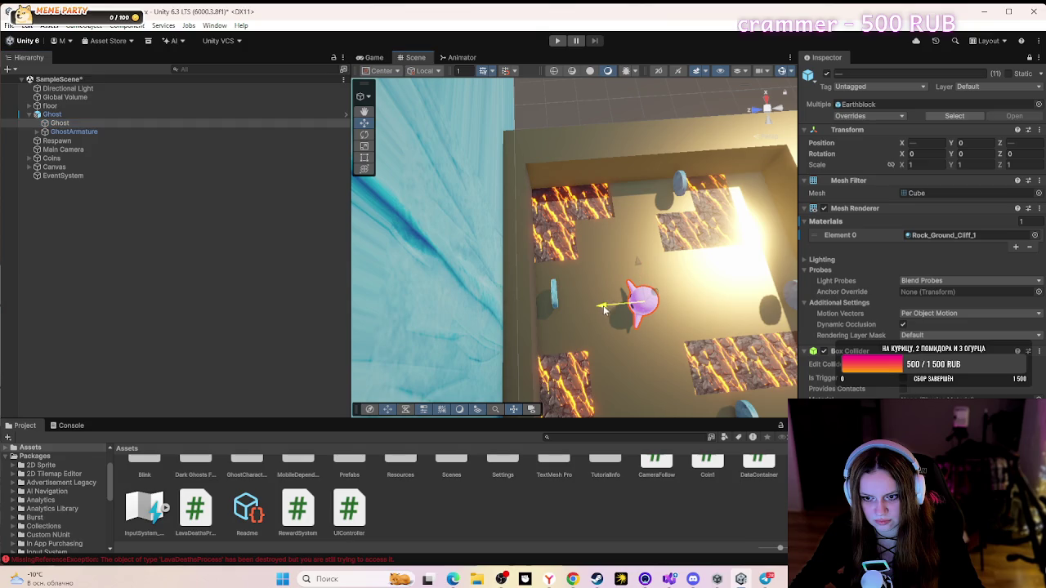
{"action": "left_click", "coordinate": [66, 132]}
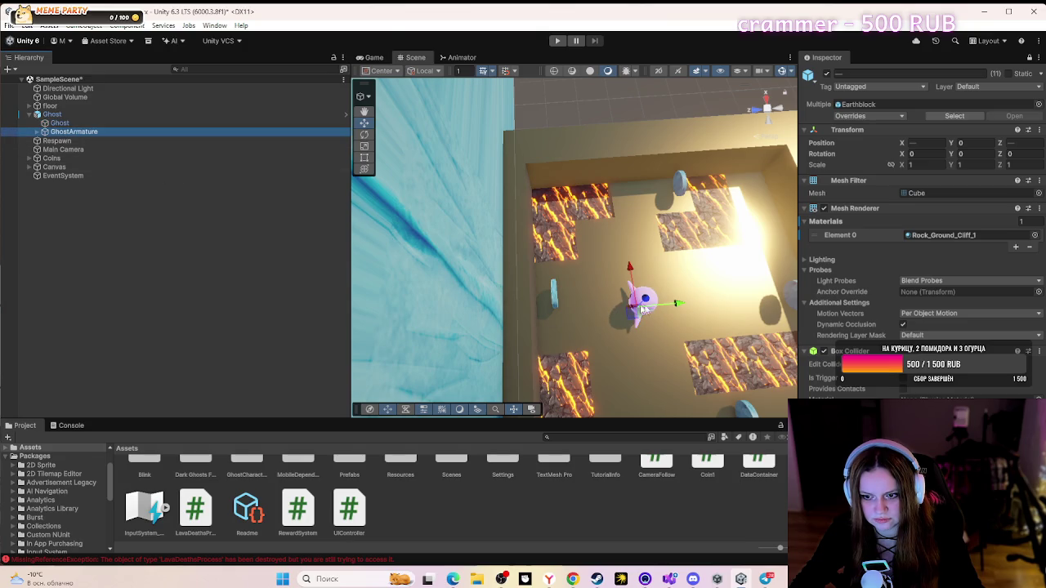
{"action": "left_click", "coordinate": [684, 306]}
{"action": "left_click", "coordinate": [95, 114]}
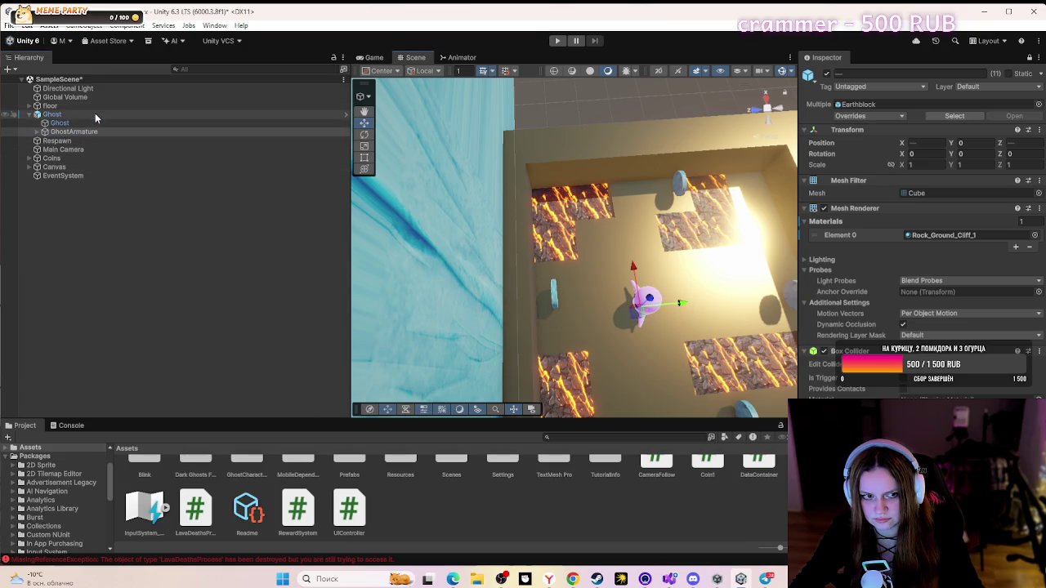
{"action": "scroll", "coordinate": [637, 326], "scroll_direction": "up", "scroll_amount": 5}
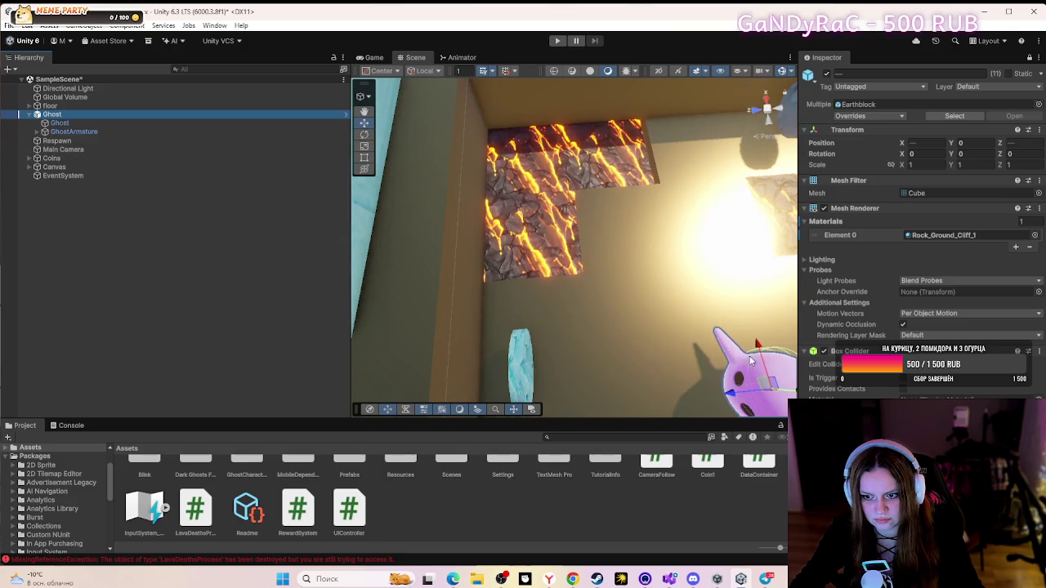
{"action": "mouse_move", "coordinate": [673, 338]}
{"action": "left_mouse_down", "text": "alt"}
{"action": "mouse_move", "coordinate": [461, 330]}
{"action": "mouse_move", "coordinate": [479, 327]}
{"action": "left_mouse_up", "text": "alt"}
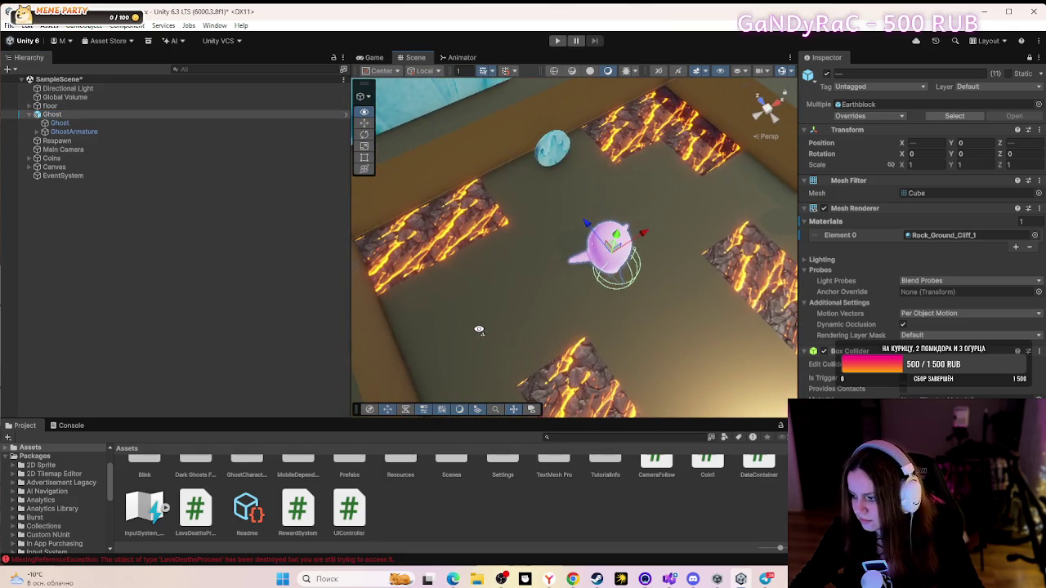
{"action": "left_click", "coordinate": [625, 280]}
{"action": "left_click", "coordinate": [618, 260]}
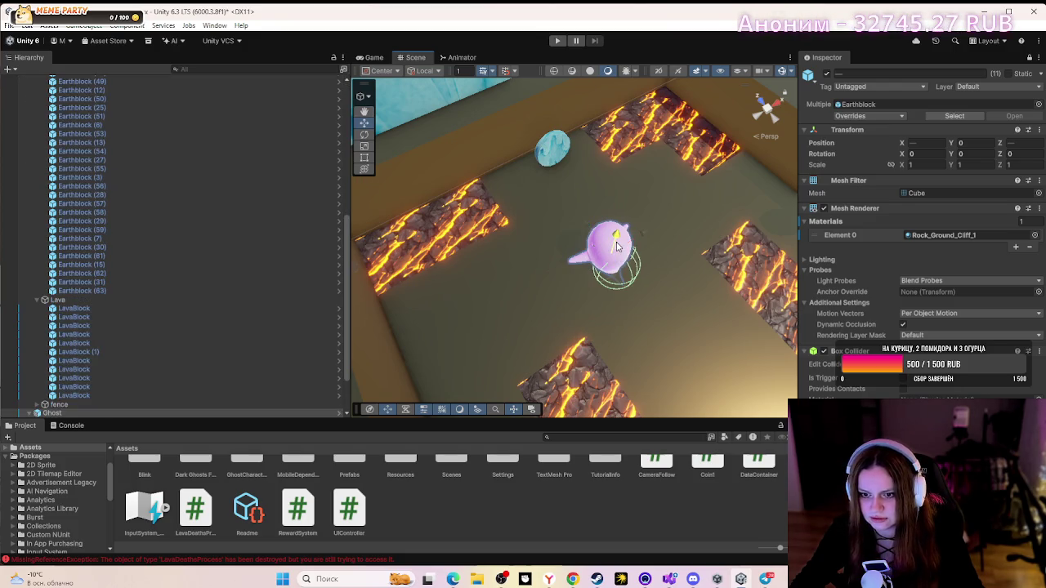
- Move the ghost slightly down and to the right, then reselect it
{"action": "mouse_move", "coordinate": [615, 239]}
{"action": "left_mouse_down", "text": "alt"}
{"action": "mouse_move", "coordinate": [588, 243]}
{"action": "mouse_move", "coordinate": [247, 179]}
{"action": "mouse_move", "coordinate": [261, 130]}
{"action": "mouse_move", "coordinate": [243, 136]}
{"action": "mouse_move", "coordinate": [313, 123]}
{"action": "mouse_move", "coordinate": [228, 145]}
{"action": "left_mouse_up", "text": "alt"}
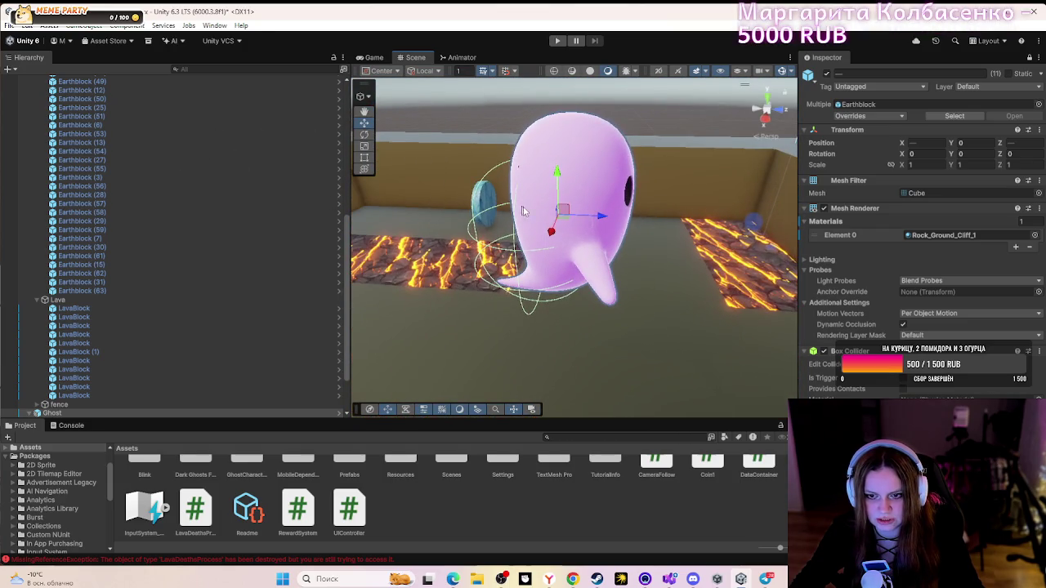
{"action": "mouse_move", "coordinate": [562, 214]}
{"action": "left_mouse_down"}
{"action": "mouse_move", "coordinate": [591, 294]}
{"action": "mouse_move", "coordinate": [585, 352]}
{"action": "mouse_move", "coordinate": [586, 303]}
{"action": "left_mouse_up"}
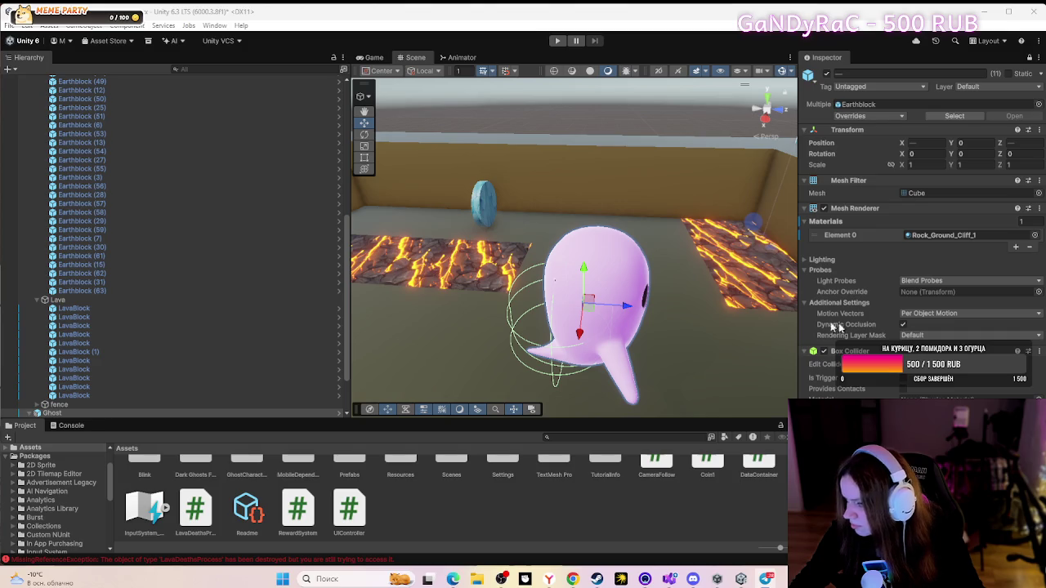
{"action": "left_click", "coordinate": [570, 330]}
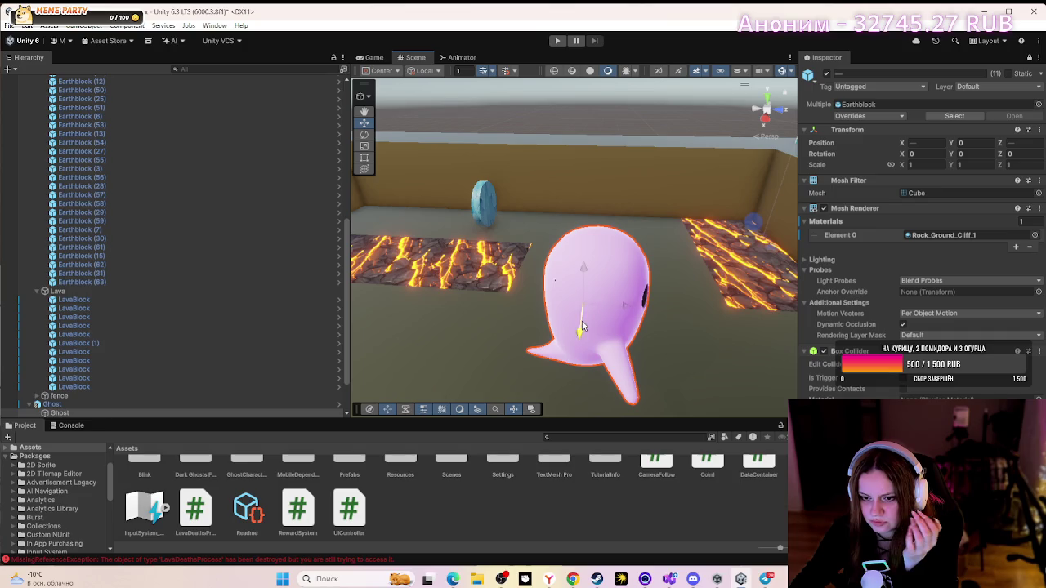
{"action": "left_click", "coordinate": [651, 306]}
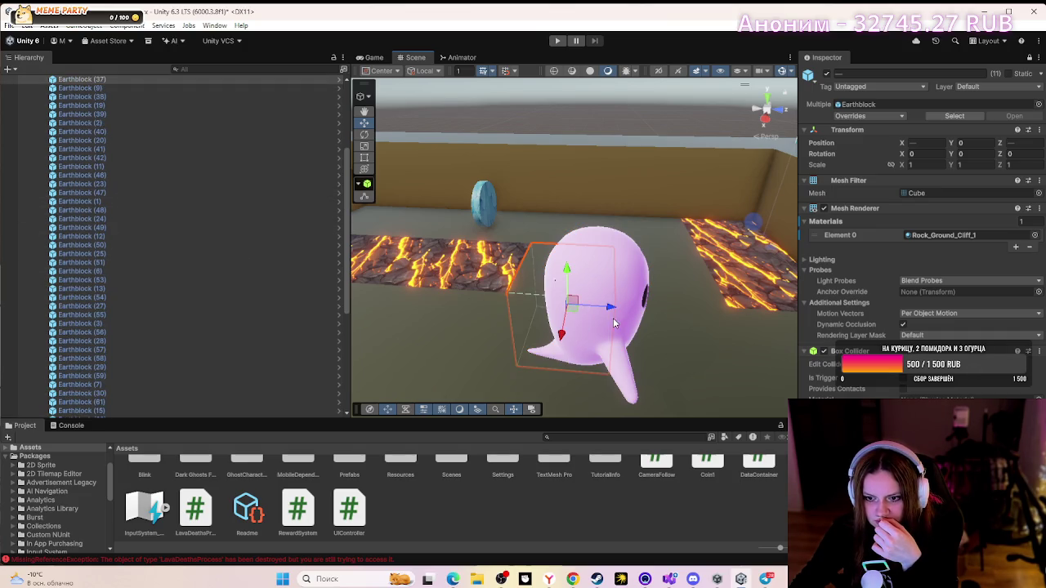
{"action": "left_click", "coordinate": [614, 323]}
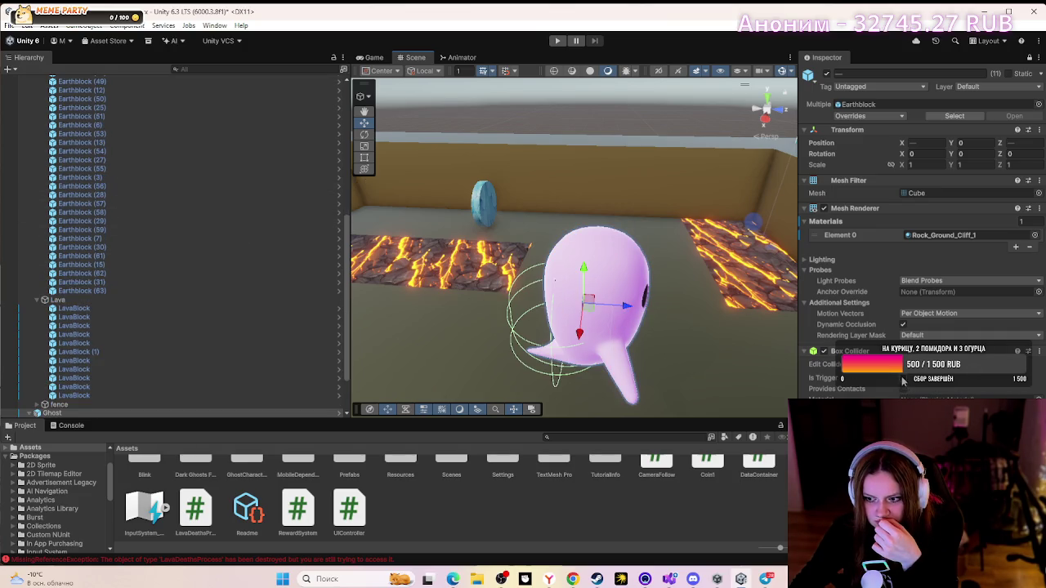
- Enable Provides Contacts on the ghost's Box Collider, leaving the presets unchanged
{"action": "left_click", "coordinate": [1031, 355]}
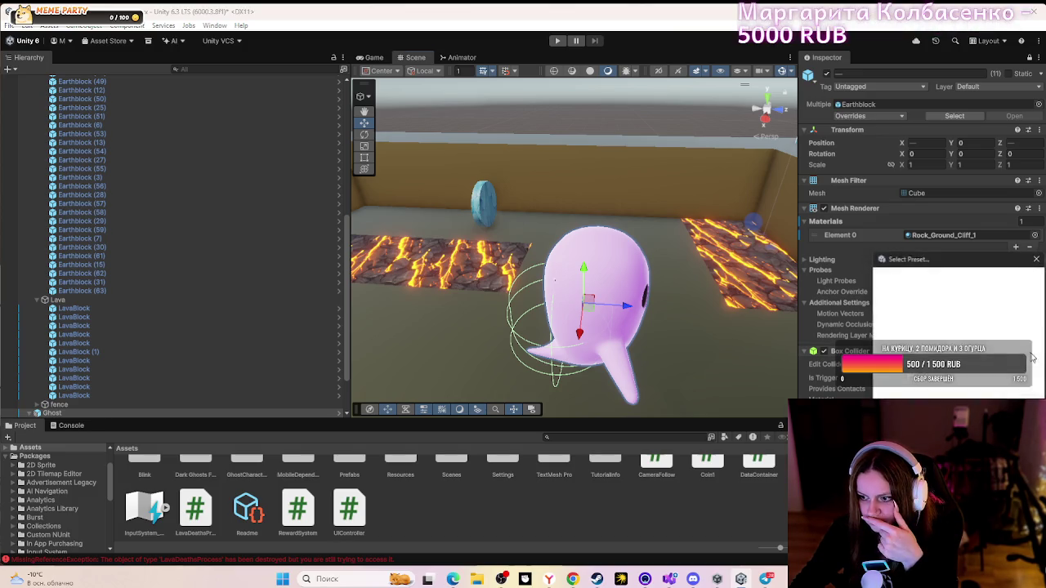
{"action": "left_click", "coordinate": [1036, 259]}
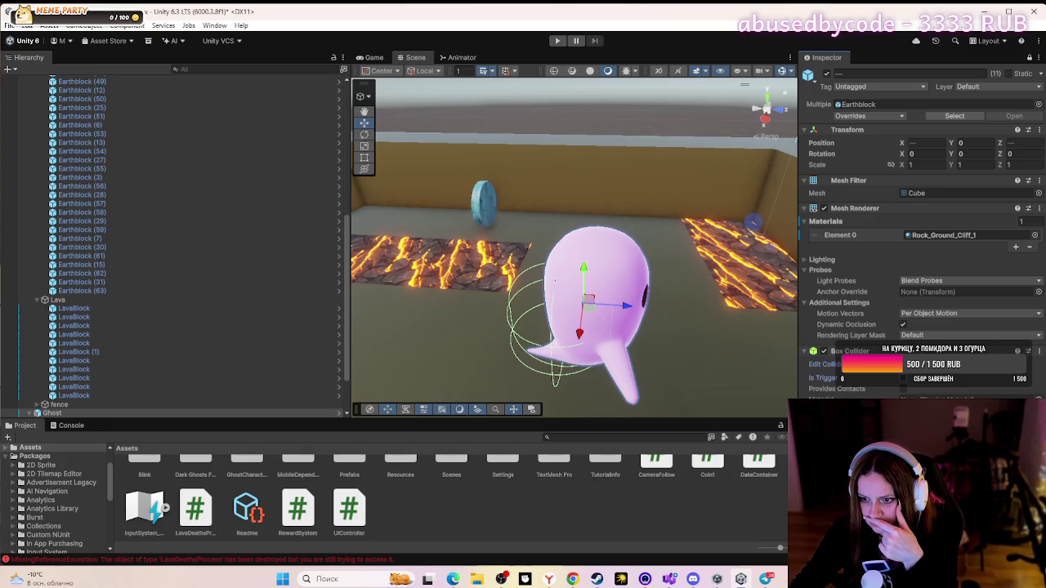
{"action": "left_click", "coordinate": [903, 389]}
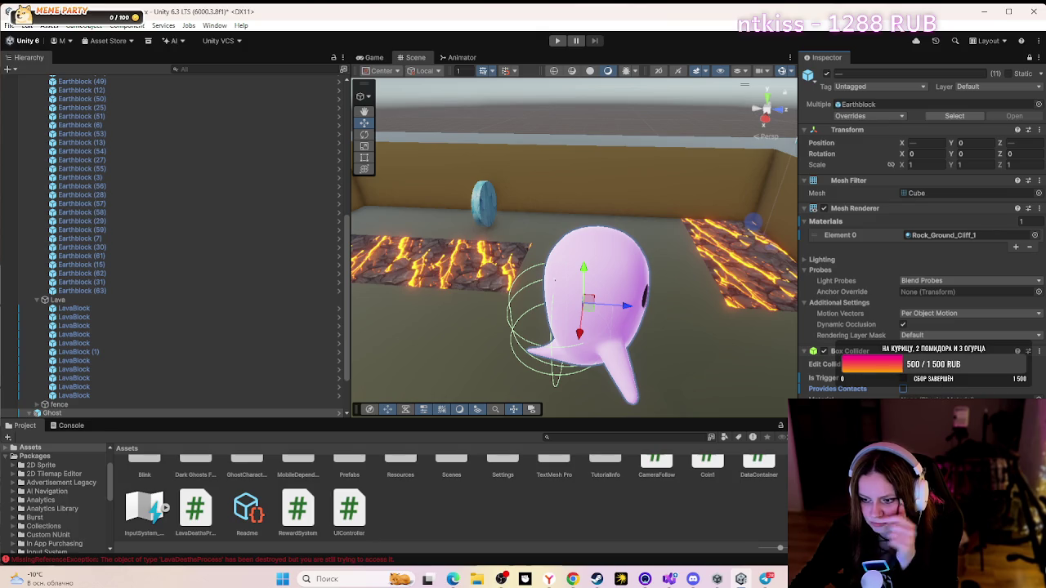
{"action": "scroll", "coordinate": [117, 299], "scroll_direction": "up", "scroll_amount": 10}
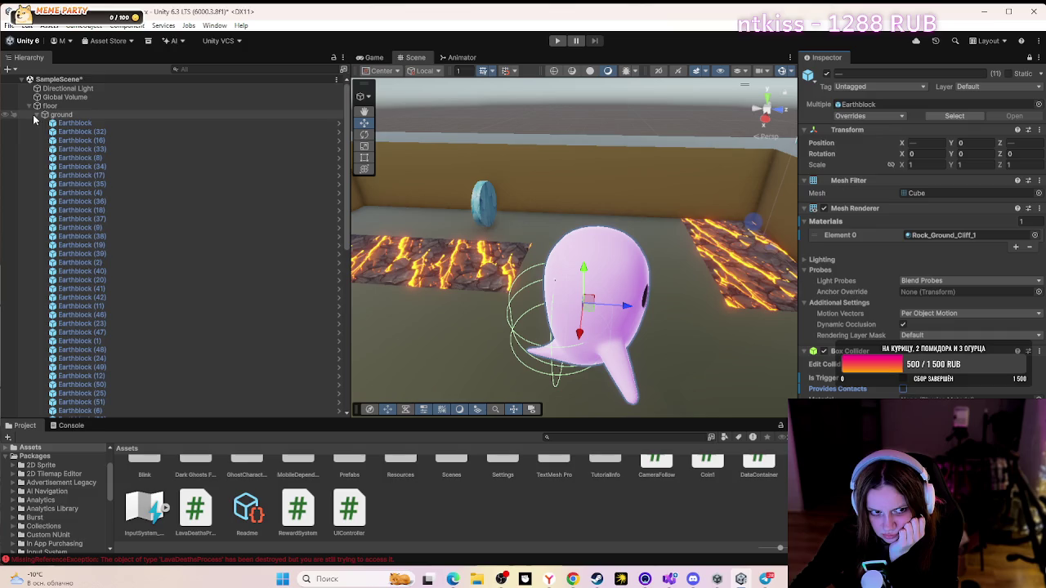
- Collapse the ground and Lava block lists in the Hierarchy and select the Ghost
{"action": "left_click", "coordinate": [36, 114]}
{"action": "left_click", "coordinate": [49, 123]}
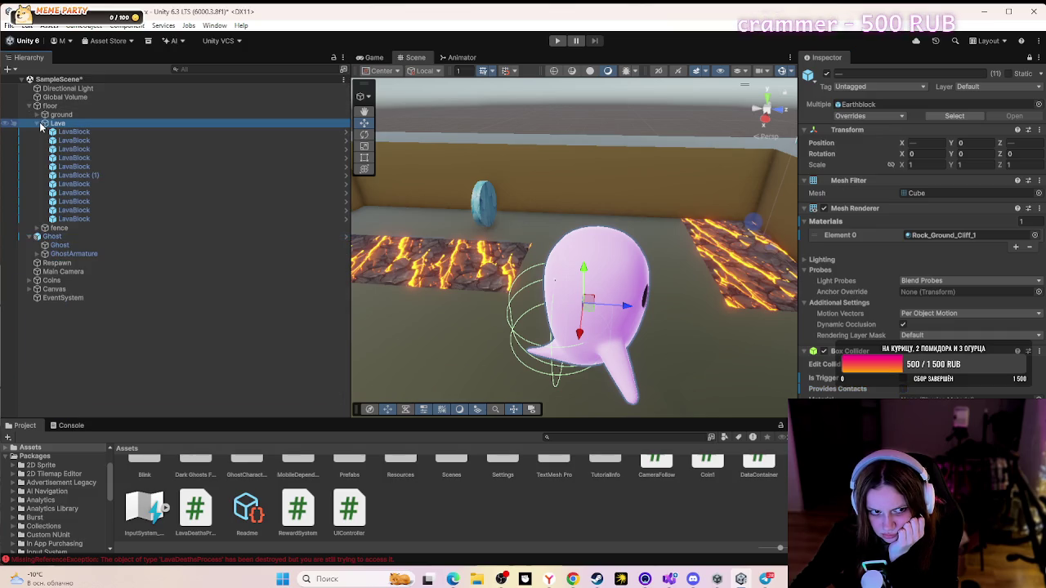
{"action": "left_click", "coordinate": [37, 123]}
{"action": "left_click", "coordinate": [45, 141]}
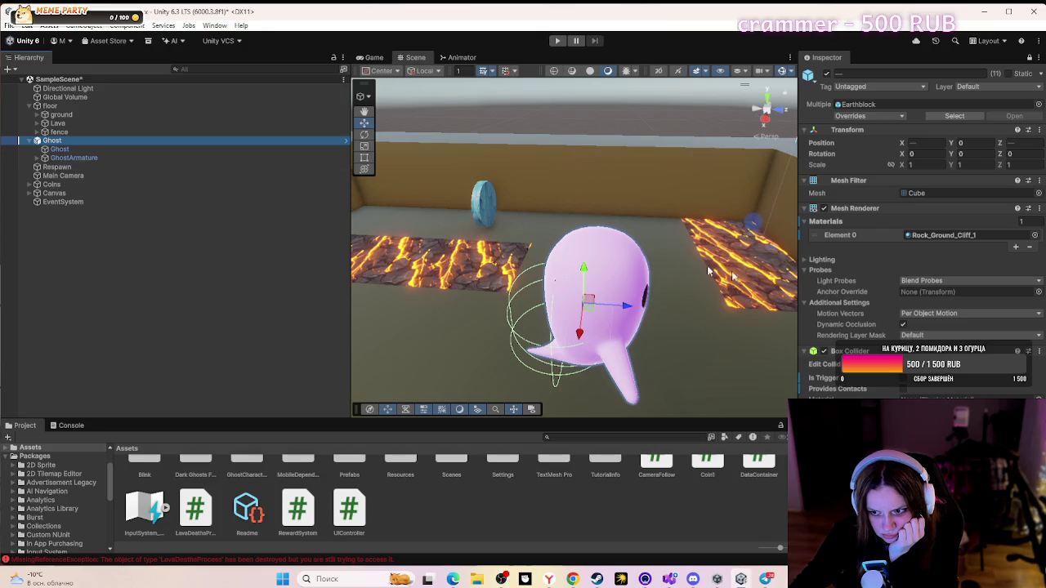
{"action": "left_click", "coordinate": [824, 353]}
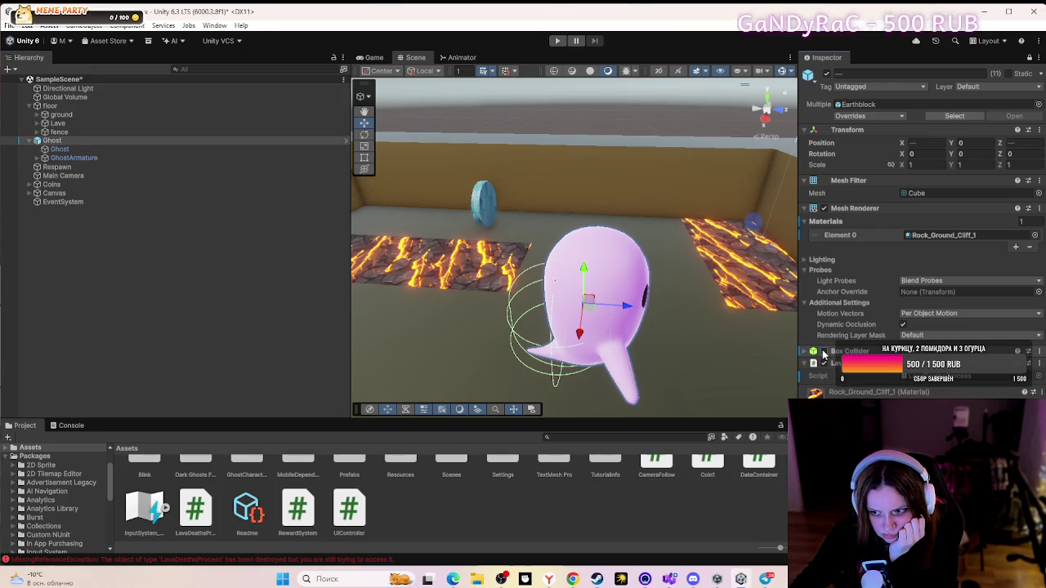
{"action": "left_click", "coordinate": [823, 352]}
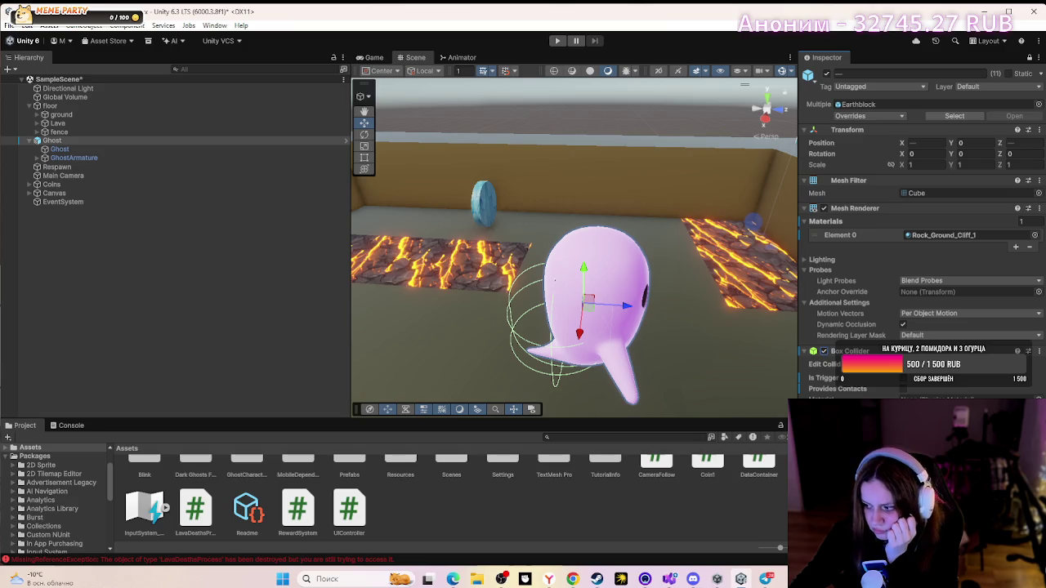
- Frame the view on the ghost's body mesh and armature, then reselect the whole Ghost
{"action": "left_click", "coordinate": [58, 150]}
{"action": "left_click", "coordinate": [68, 158]}
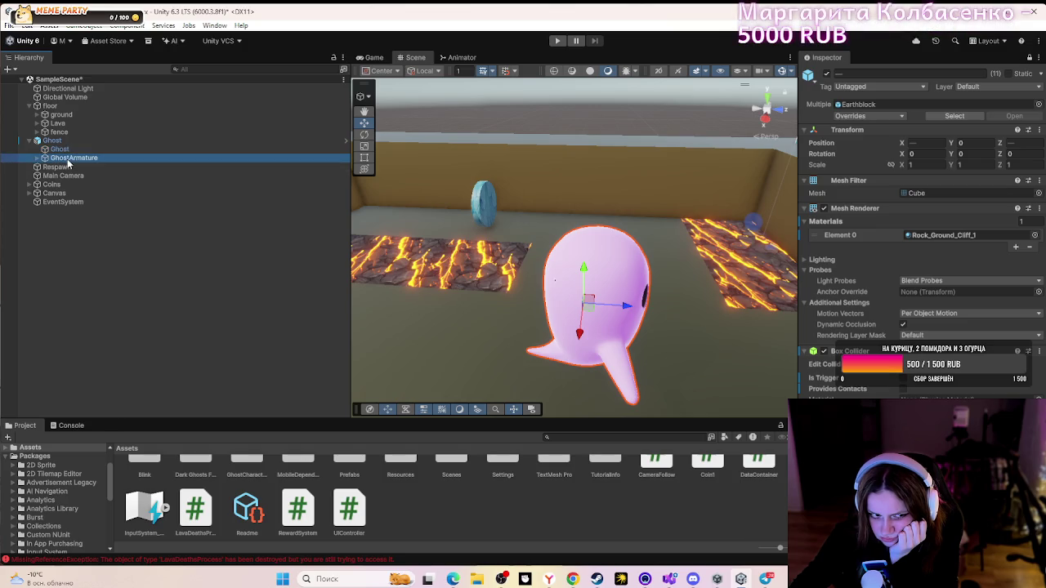
{"action": "double_click", "coordinate": [69, 160]}
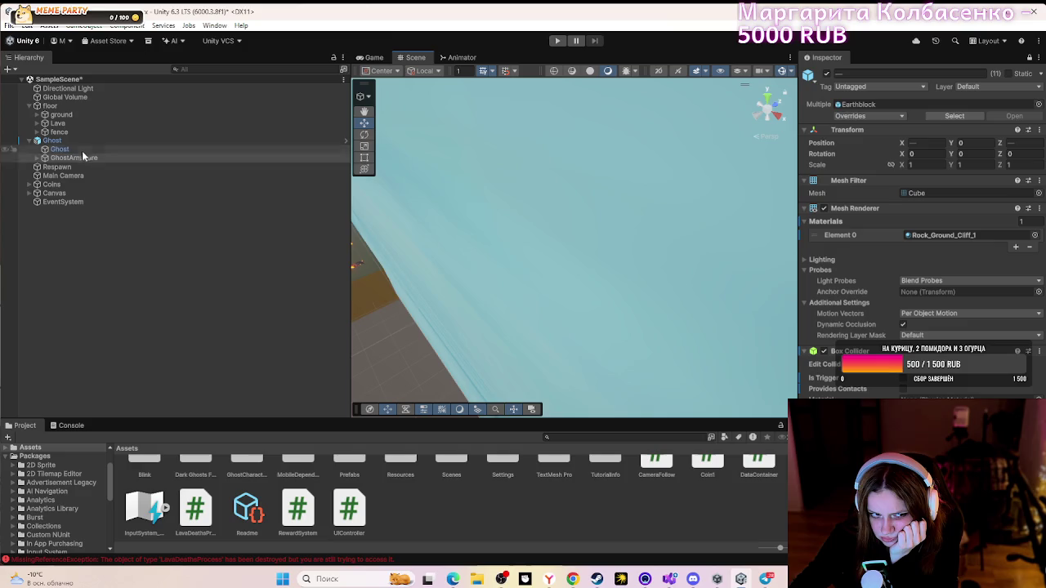
{"action": "double_click", "coordinate": [83, 150]}
{"action": "double_click", "coordinate": [78, 157]}
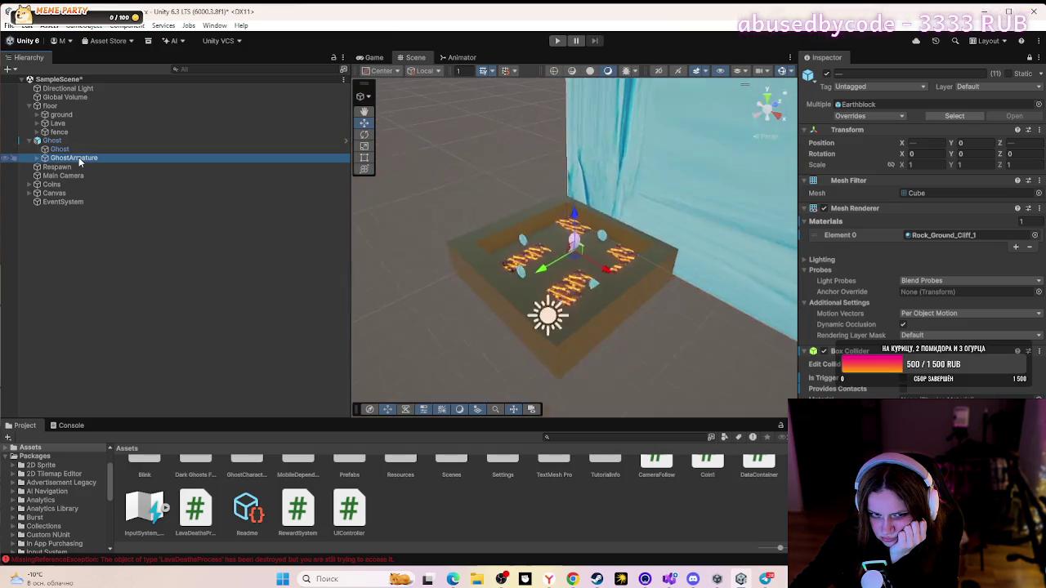
{"action": "double_click", "coordinate": [79, 152]}
{"action": "left_click", "coordinate": [75, 143]}
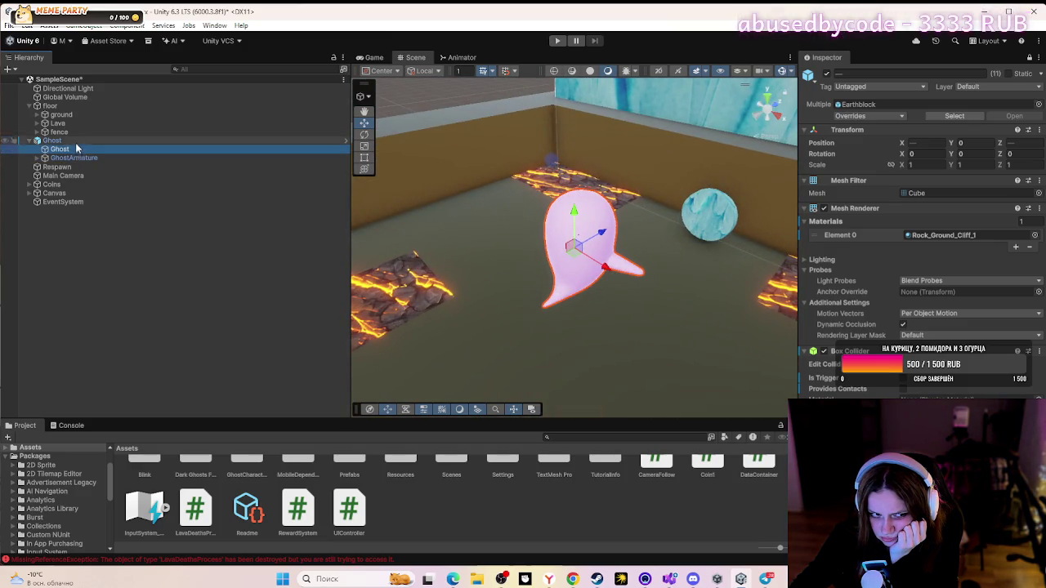
- Briefly open the Ghost prefab, return to the scene, and orbit around the lava maze
{"action": "left_click", "coordinate": [344, 143]}
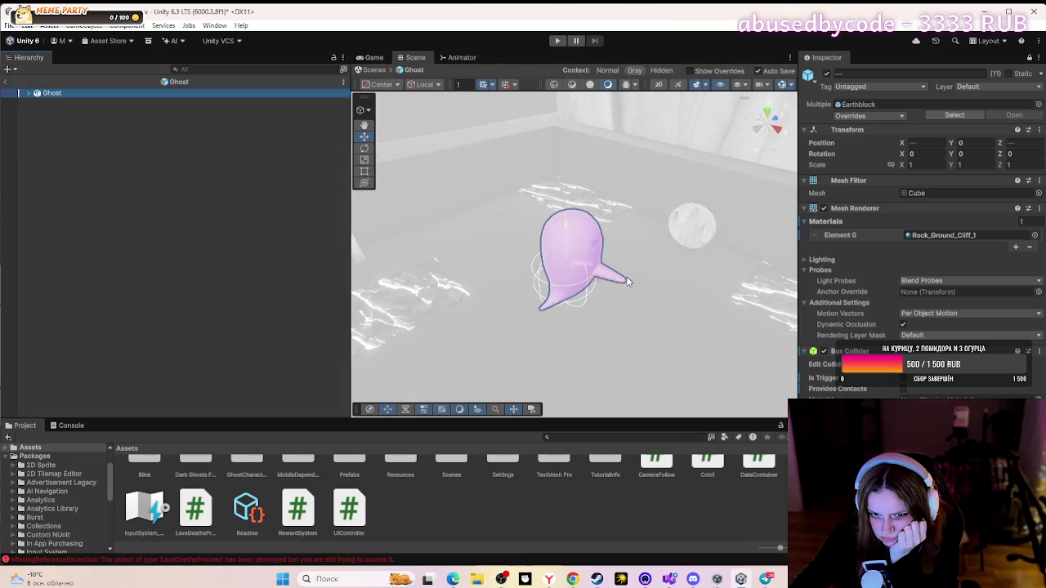
{"action": "left_click", "coordinate": [5, 83]}
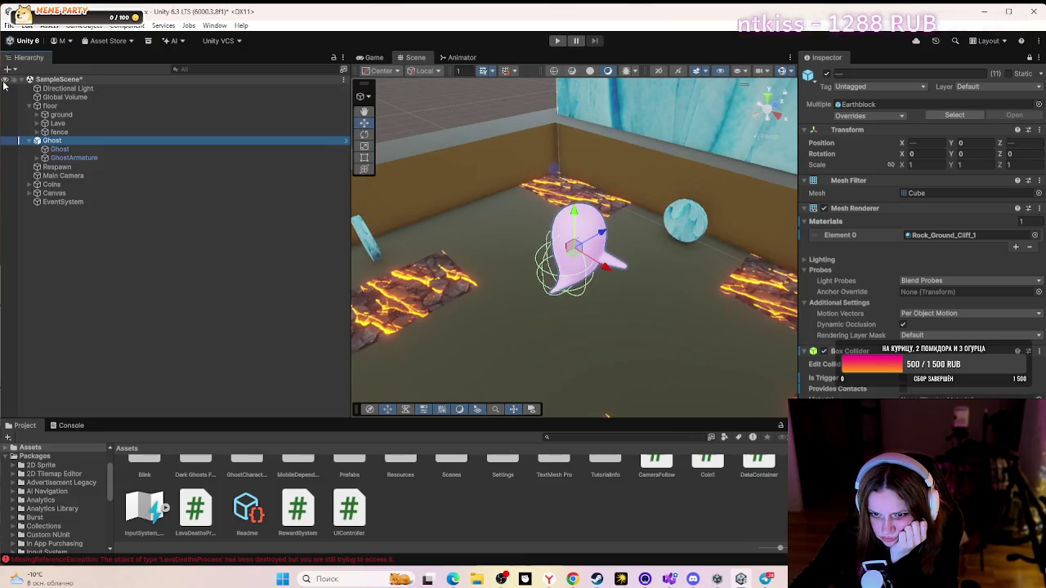
{"action": "mouse_move", "coordinate": [611, 307]}
{"action": "left_mouse_down"}
{"action": "mouse_move", "coordinate": [665, 317]}
{"action": "mouse_move", "coordinate": [582, 333]}
{"action": "left_mouse_up"}
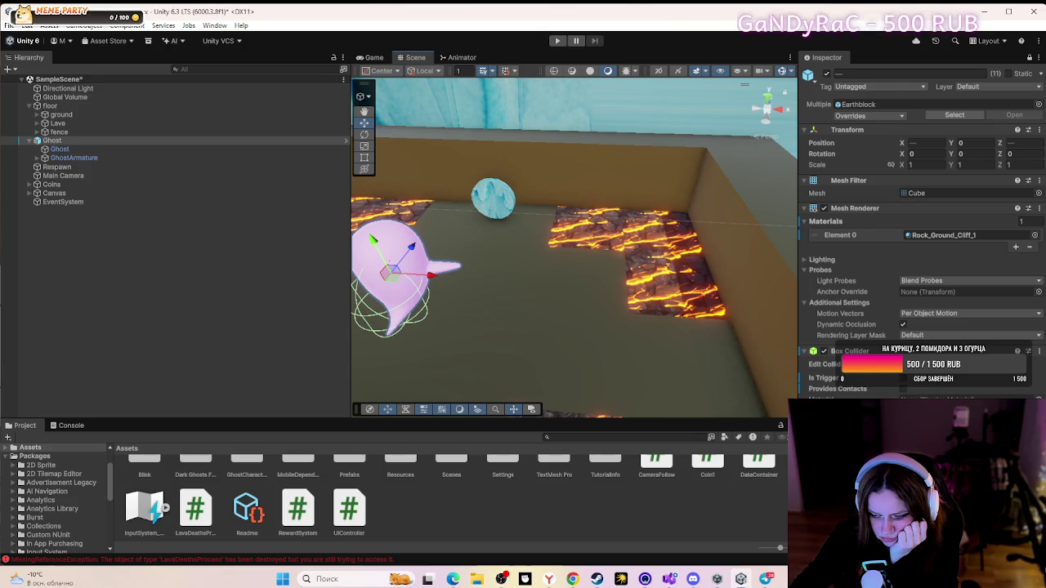
{"action": "mouse_move", "coordinate": [615, 368]}
{"action": "left_mouse_down"}
{"action": "mouse_move", "coordinate": [612, 351]}
{"action": "mouse_move", "coordinate": [523, 335]}
{"action": "mouse_move", "coordinate": [234, 313]}
{"action": "mouse_move", "coordinate": [298, 314]}
{"action": "mouse_move", "coordinate": [282, 314]}
{"action": "left_mouse_up"}
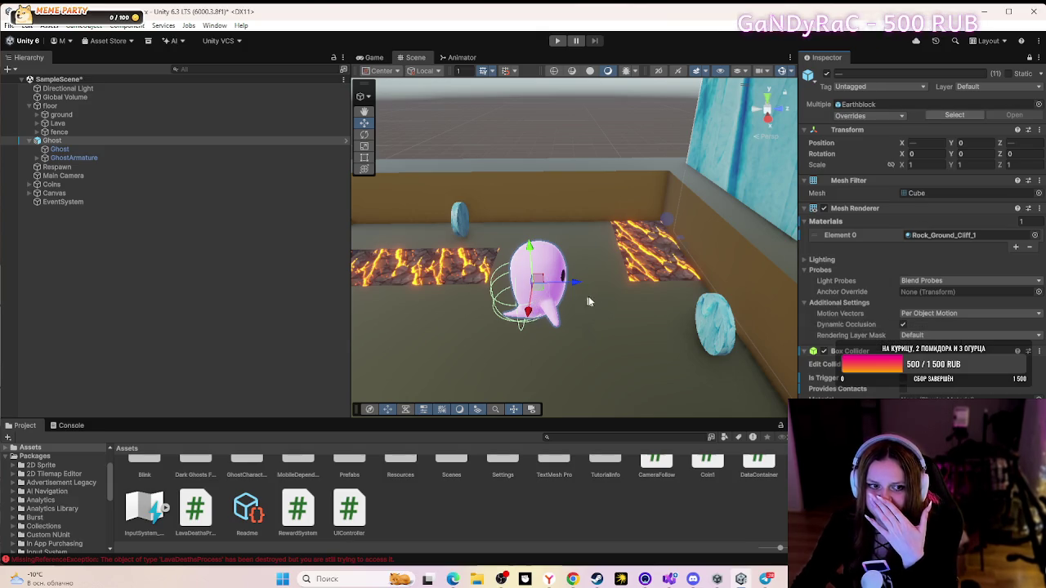
- Orbit near the ghost and settle the selection on the Ghost after checking Earthblock (49) and Respawn
{"action": "scroll", "coordinate": [518, 348], "scroll_direction": "down", "scroll_amount": 5}
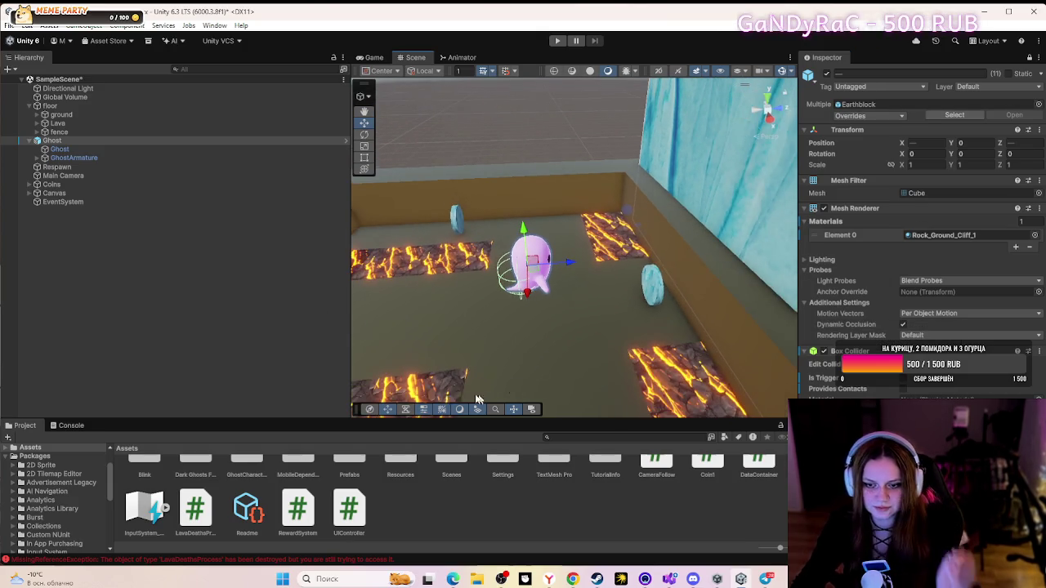
{"action": "mouse_move", "coordinate": [517, 374]}
{"action": "left_mouse_down"}
{"action": "mouse_move", "coordinate": [751, 386]}
{"action": "mouse_move", "coordinate": [616, 359]}
{"action": "left_mouse_up"}
{"action": "left_click", "coordinate": [621, 335]}
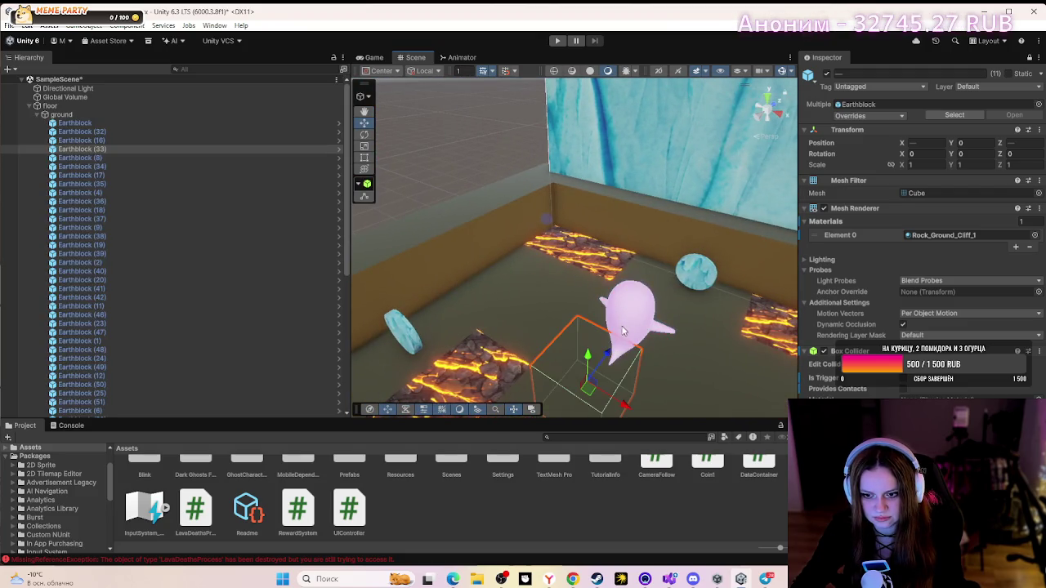
{"action": "left_click", "coordinate": [640, 314]}
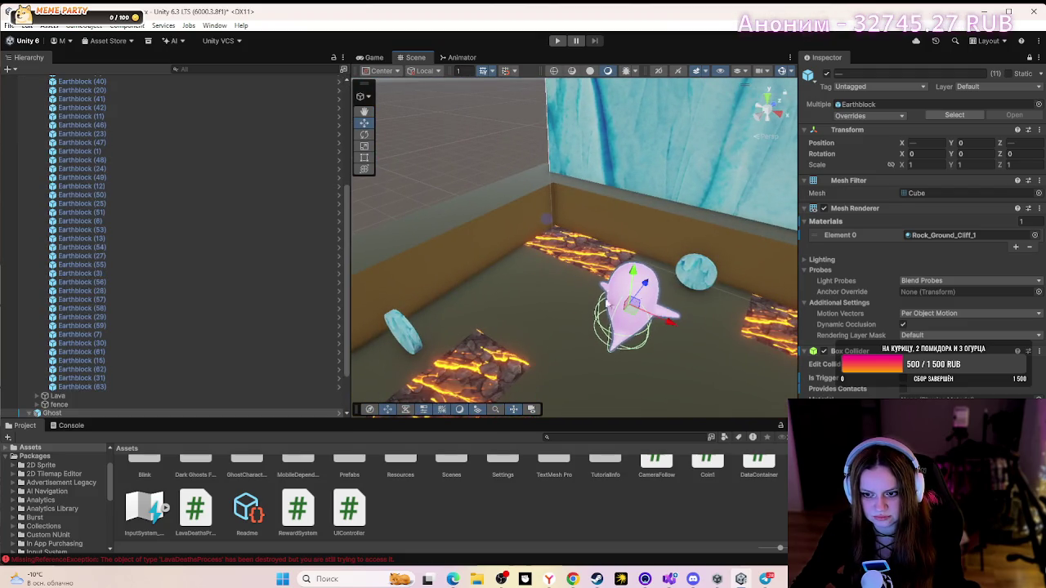
{"action": "left_click", "coordinate": [616, 324]}
{"action": "left_click", "coordinate": [619, 318]}
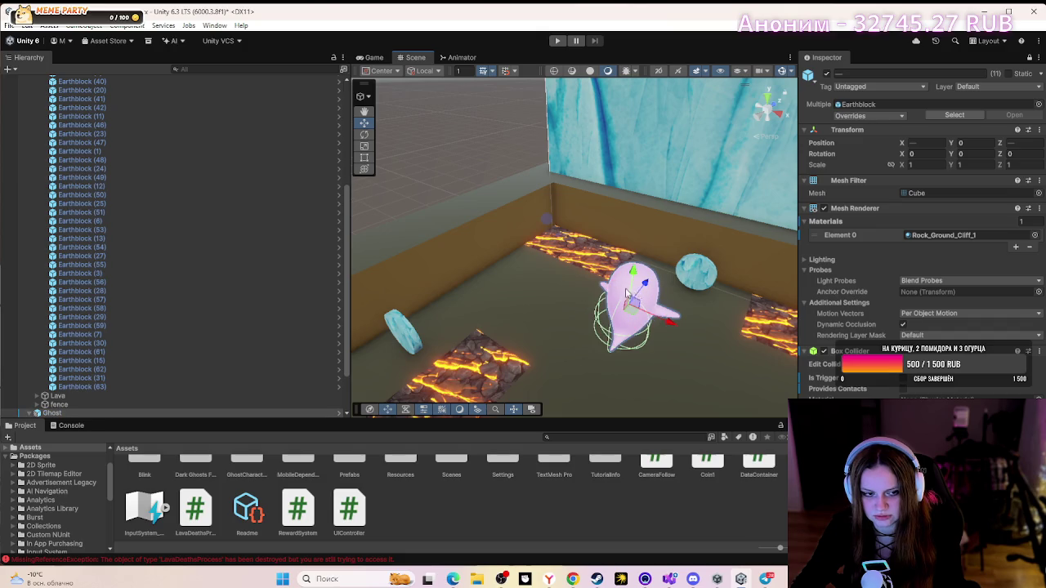
{"action": "scroll", "coordinate": [130, 325], "scroll_direction": "up", "scroll_amount": 5}
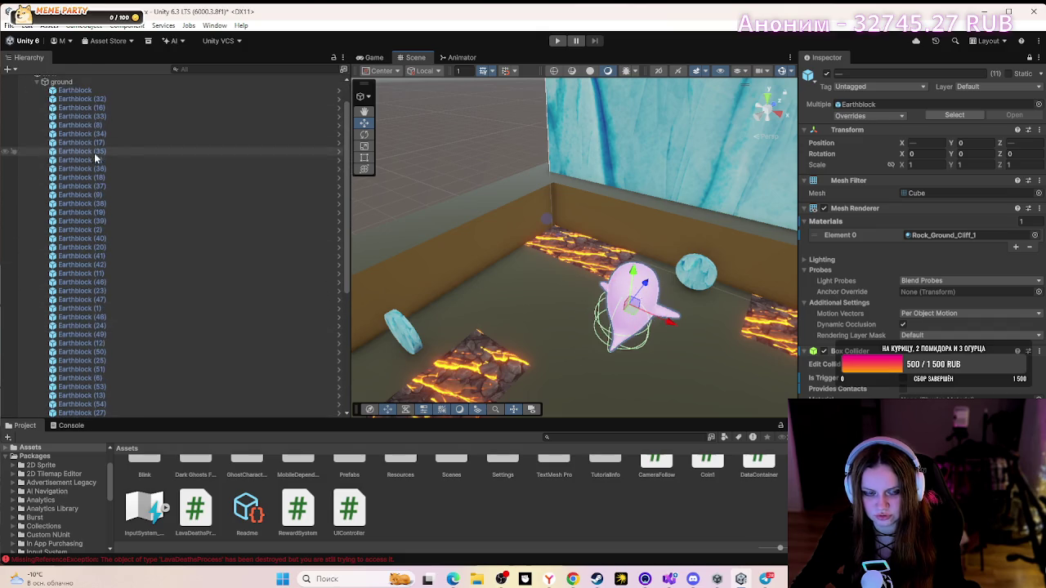
{"action": "left_click", "coordinate": [30, 106]}
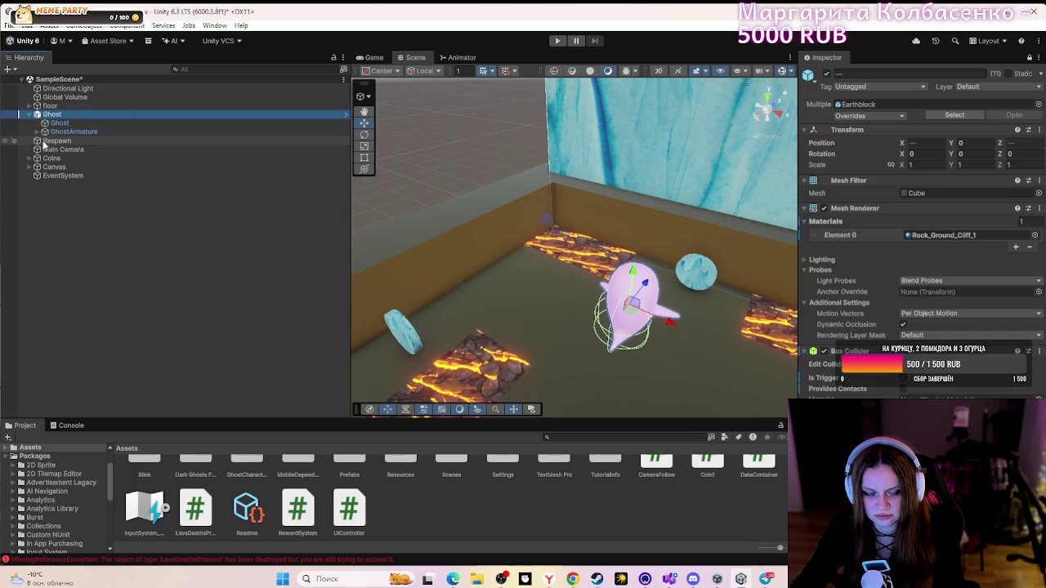
{"action": "left_click", "coordinate": [44, 142]}
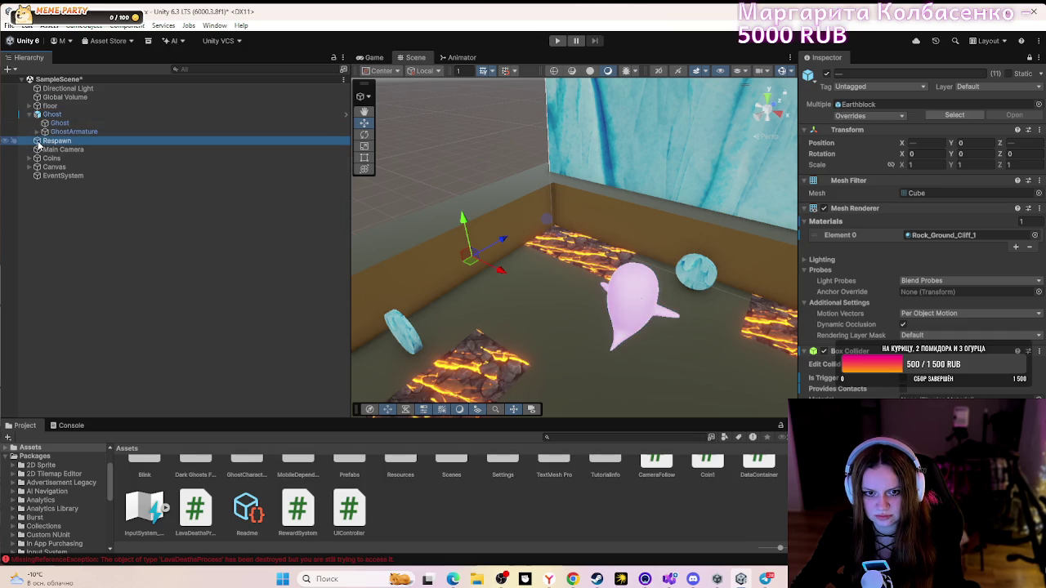
{"action": "left_click", "coordinate": [46, 116]}
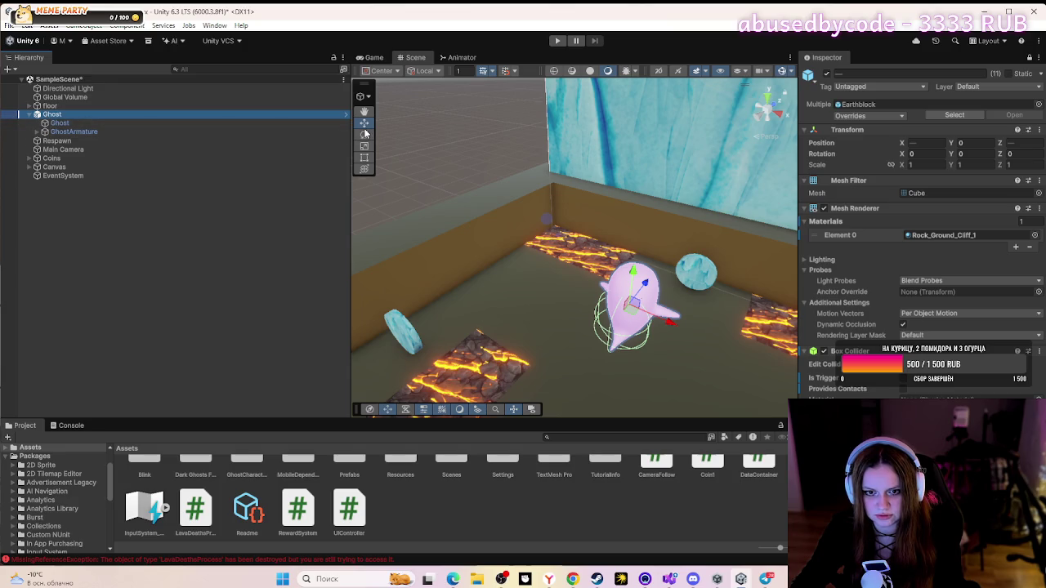
- Lower the Ghost toward the floor, then raise it slightly above its starting height
{"action": "left_click", "coordinate": [637, 339]}
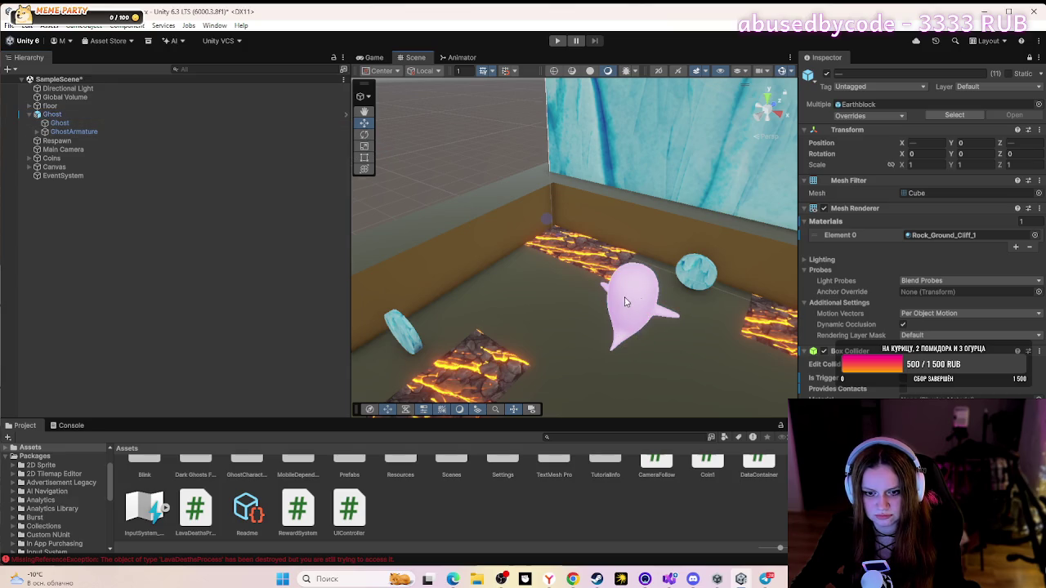
{"action": "left_click", "coordinate": [625, 302]}
{"action": "left_click_drag", "start_coordinate": [633, 288], "coordinate": [628, 338]}
{"action": "mouse_move", "coordinate": [628, 339]}
{"action": "left_mouse_down"}
{"action": "mouse_move", "coordinate": [619, 373]}
{"action": "mouse_move", "coordinate": [679, 290]}
{"action": "mouse_move", "coordinate": [678, 303]}
{"action": "left_mouse_up"}
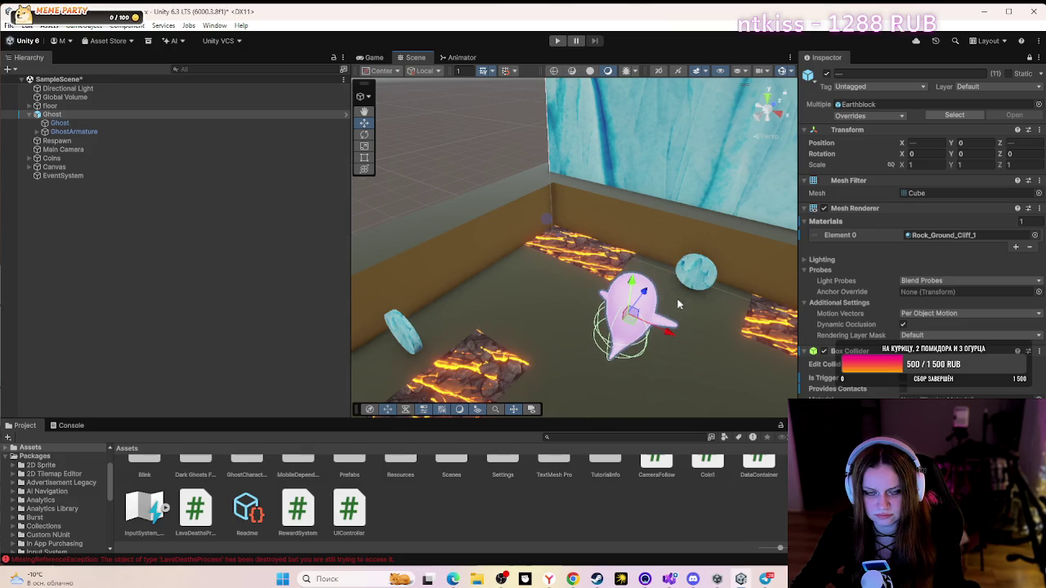
- Play the game and steer the ghost with S and A to collect a coin, scoring 1
{"action": "left_click", "coordinate": [558, 41]}
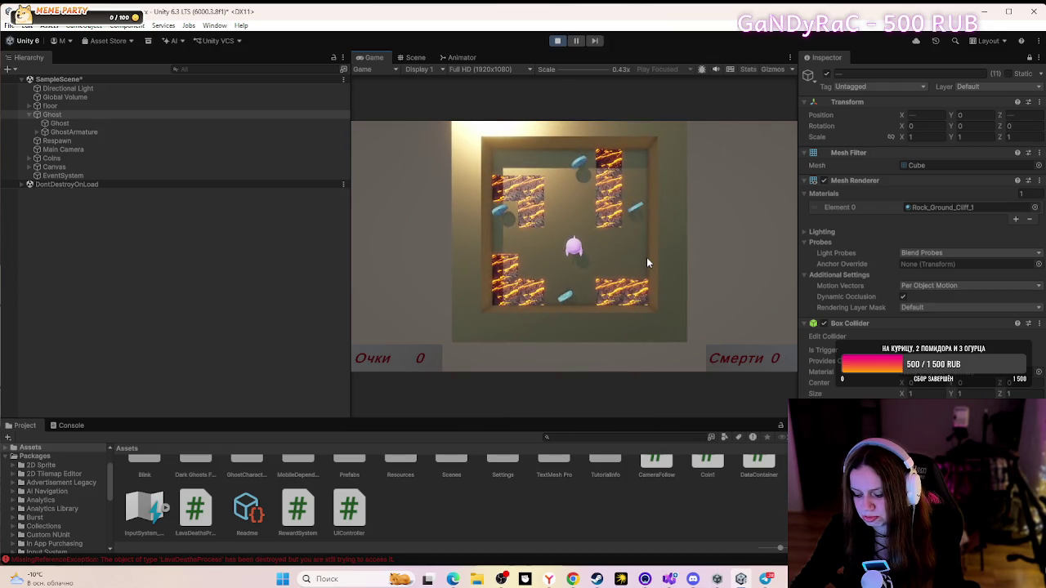
{"action": "key", "text": "s"}
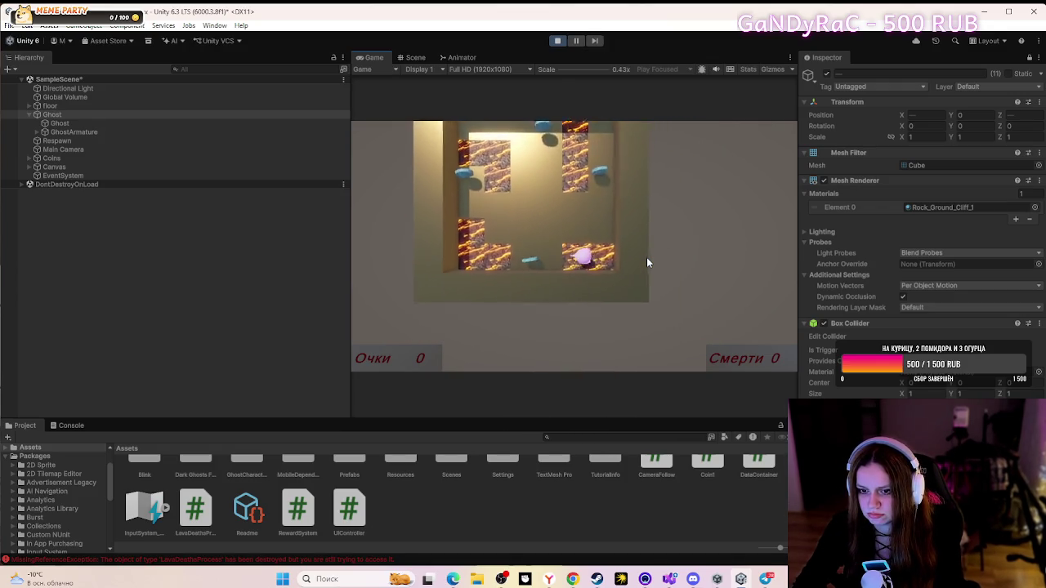
{"action": "key", "text": "a"}
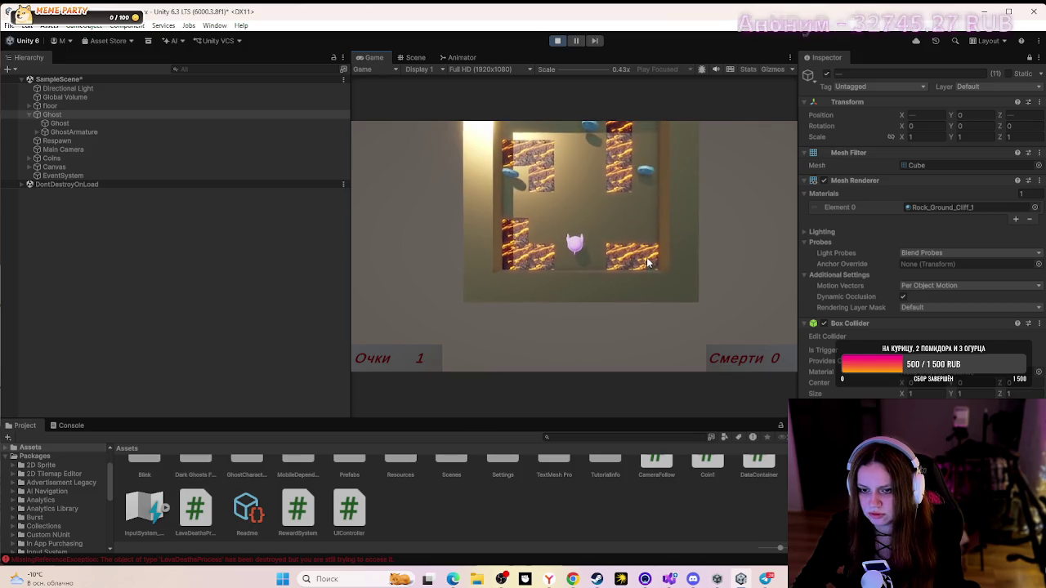
- Stop the play test and expand floor > Lava in the Hierarchy
{"action": "left_click", "coordinate": [557, 41]}
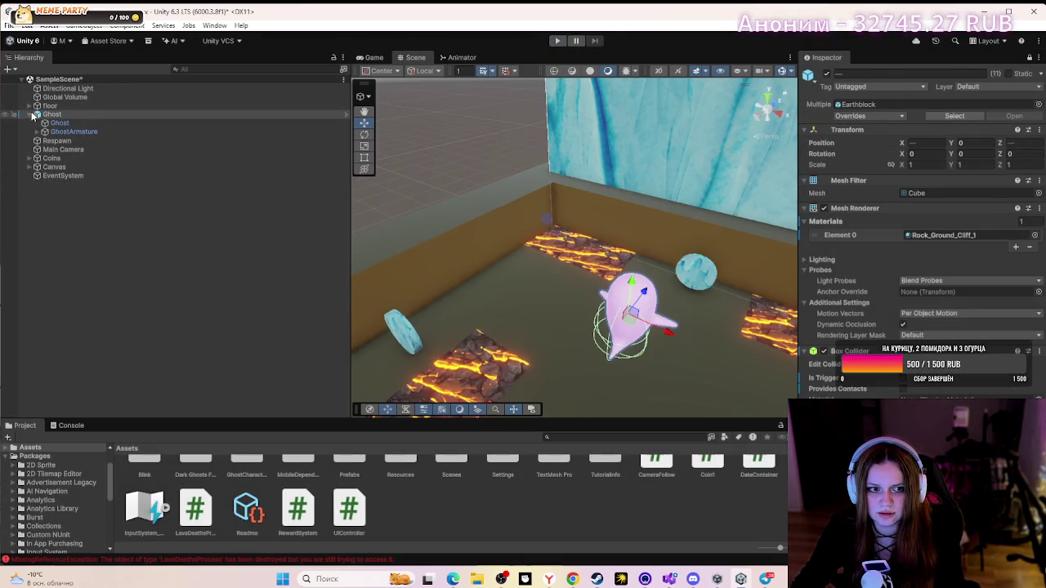
{"action": "left_click", "coordinate": [35, 108]}
{"action": "left_click", "coordinate": [31, 108]}
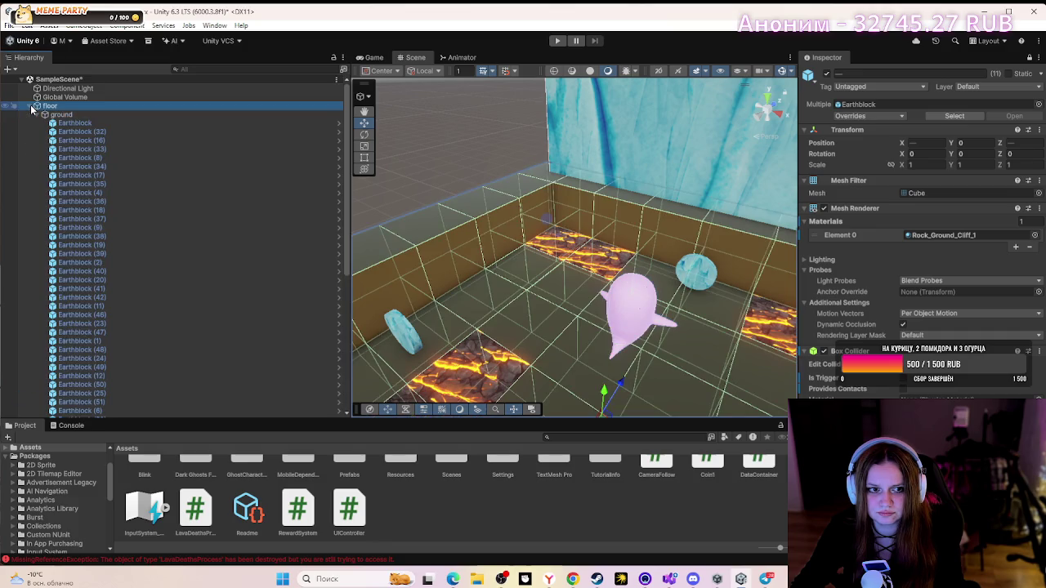
{"action": "left_click", "coordinate": [37, 115]}
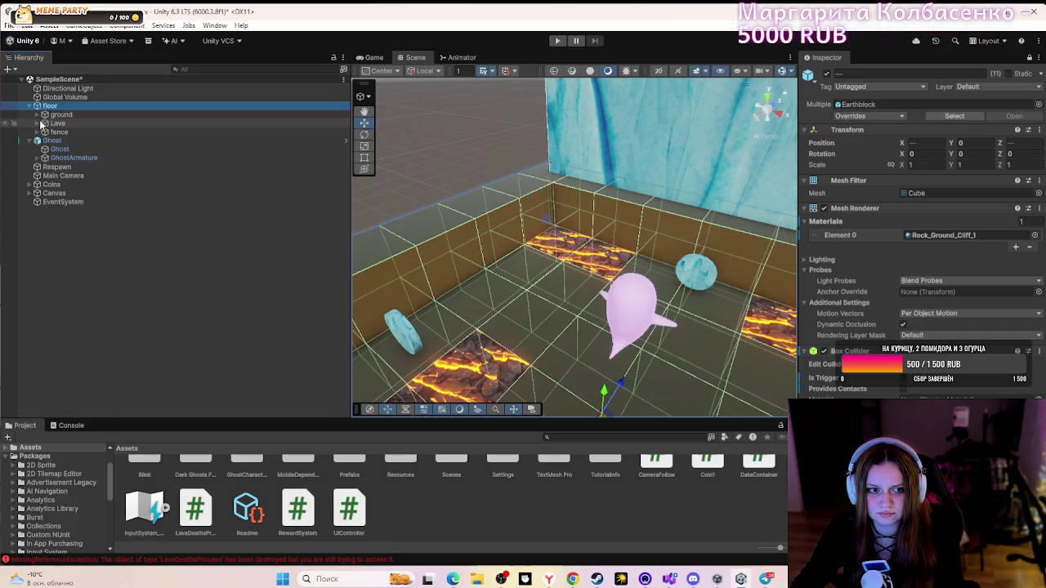
{"action": "left_click", "coordinate": [38, 123]}
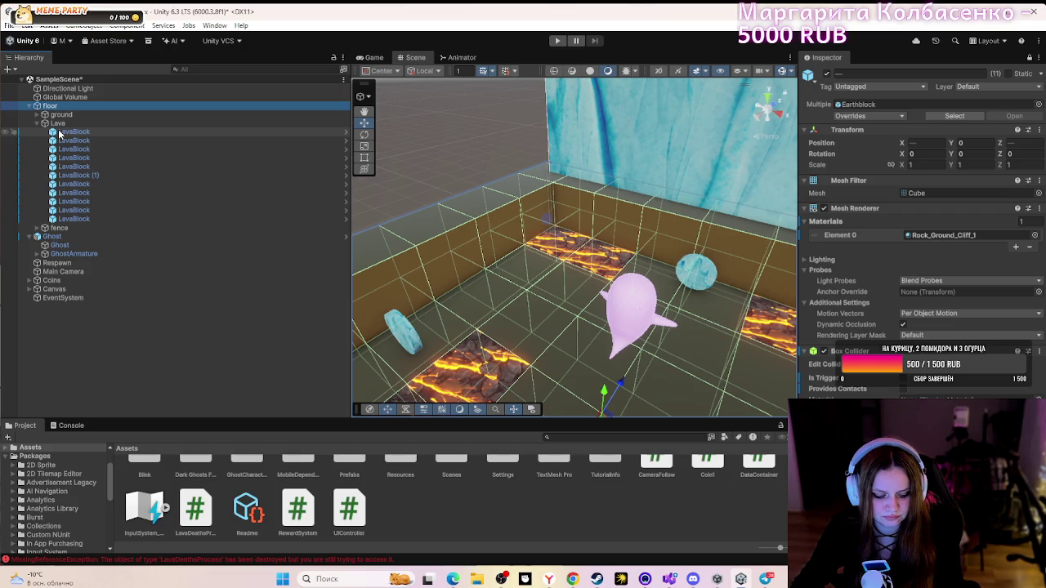
- Select every LavaBlock and open the Console showing the MissingReferenceException
{"action": "left_click", "coordinate": [59, 133], "text": "shift"}
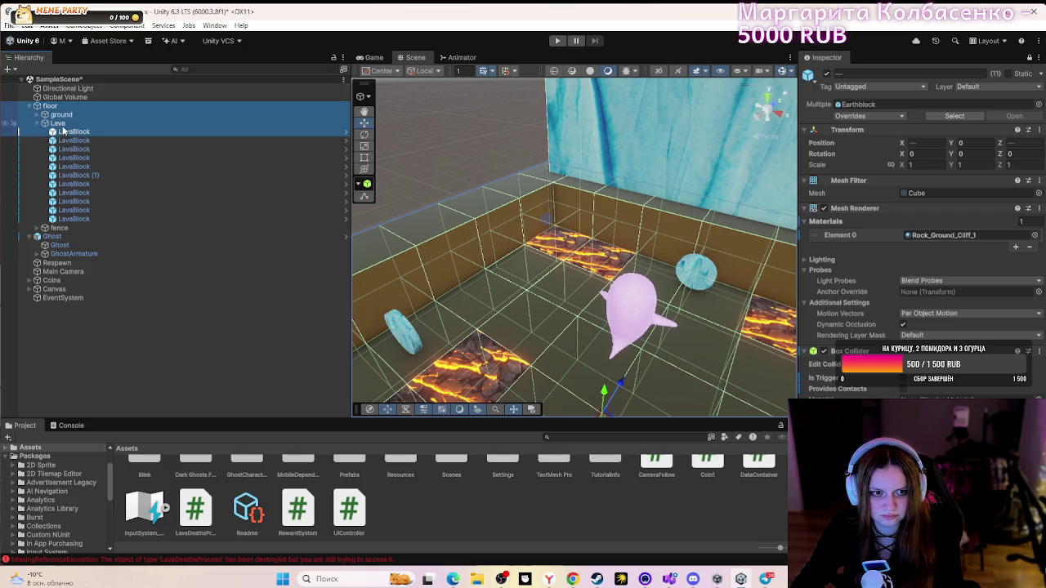
{"action": "left_click", "coordinate": [63, 133]}
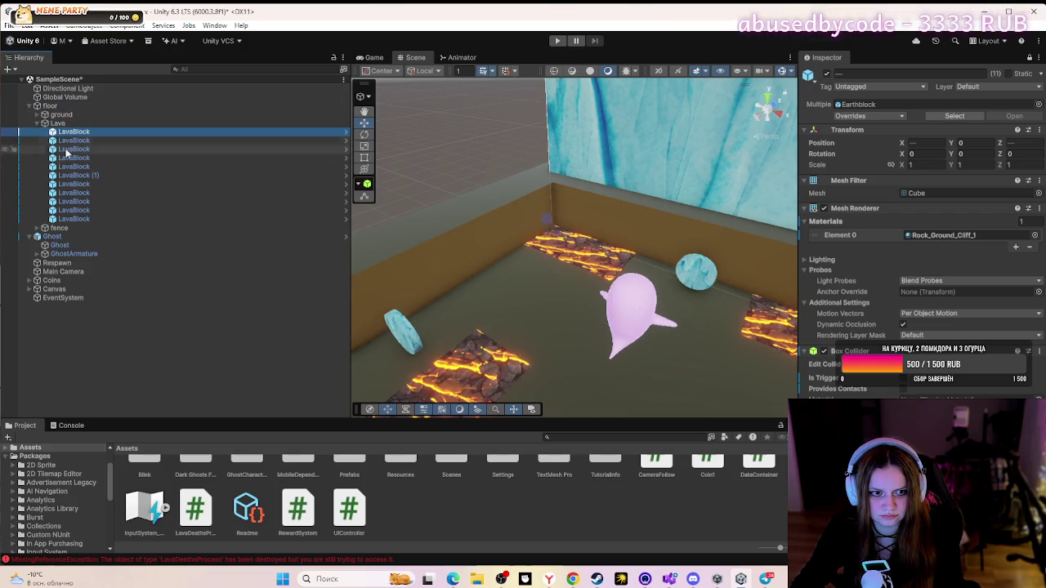
{"action": "left_click", "coordinate": [73, 219], "text": "shift"}
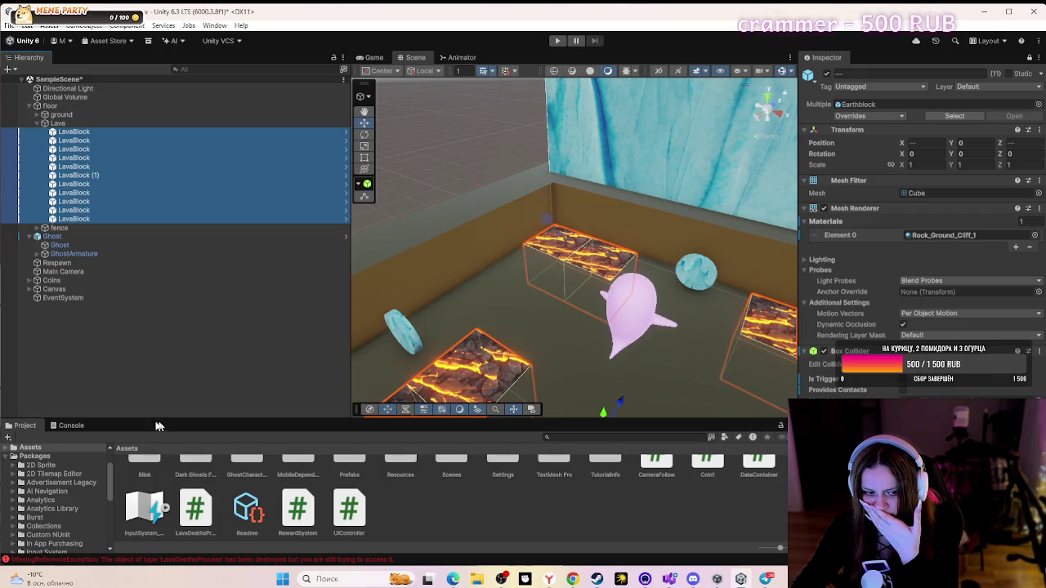
{"action": "left_click", "coordinate": [70, 426]}
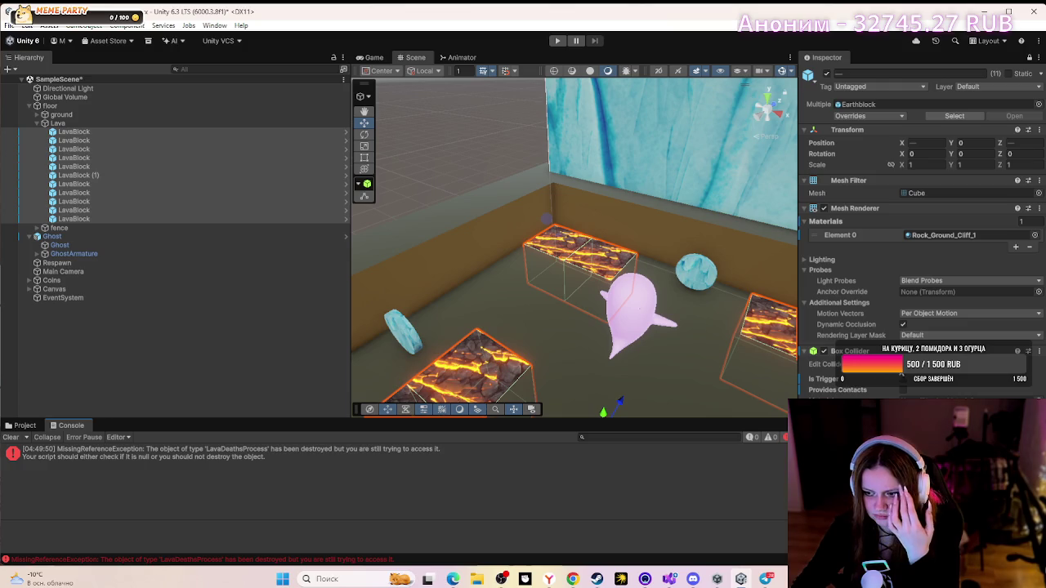
- Select all LavaBlocks and turn on Edit Collider for their Box Colliders
{"action": "left_click", "coordinate": [850, 365]}
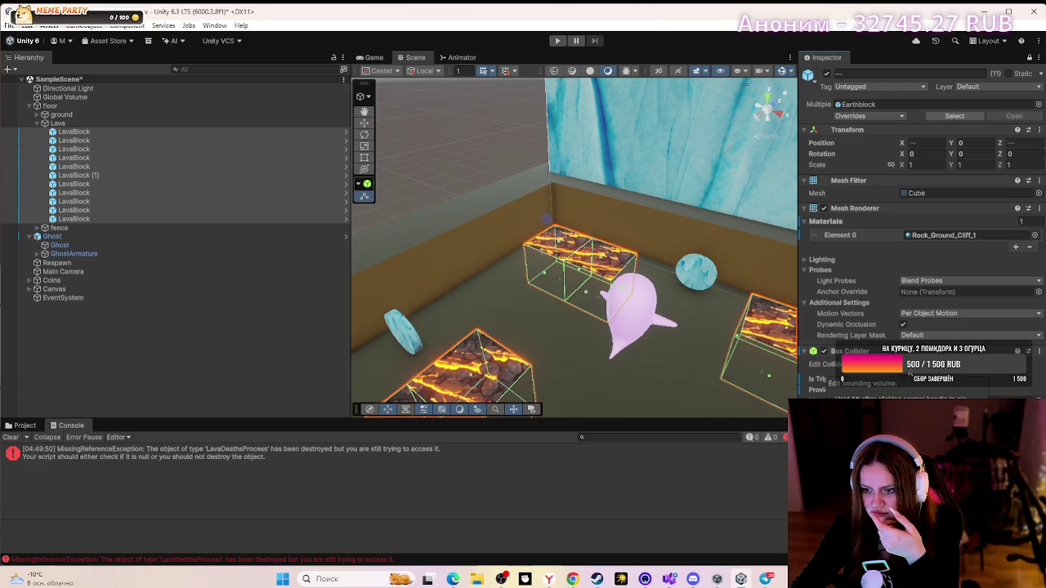
{"action": "left_click", "coordinate": [760, 353]}
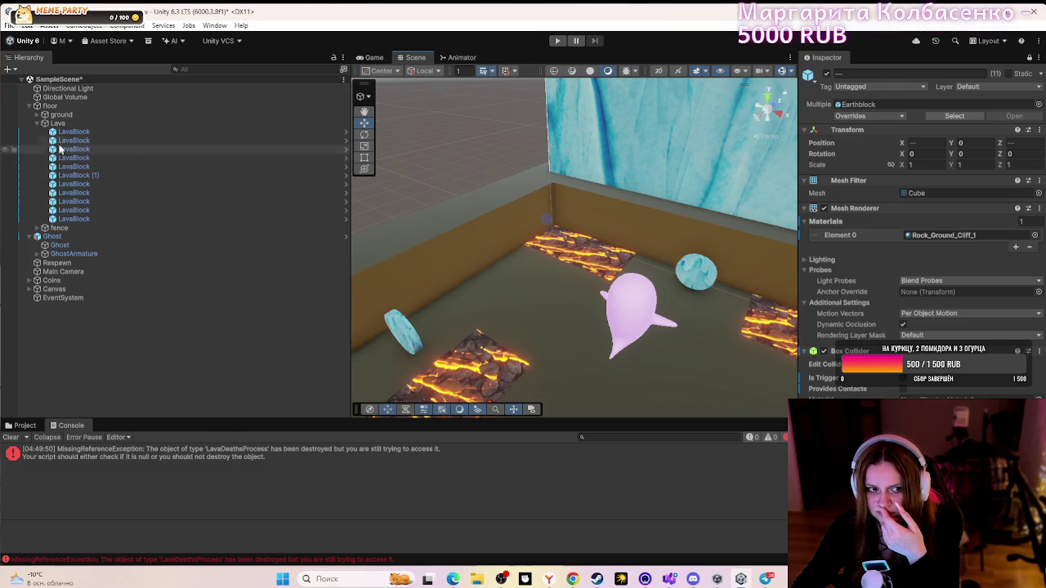
{"action": "left_click", "coordinate": [82, 133]}
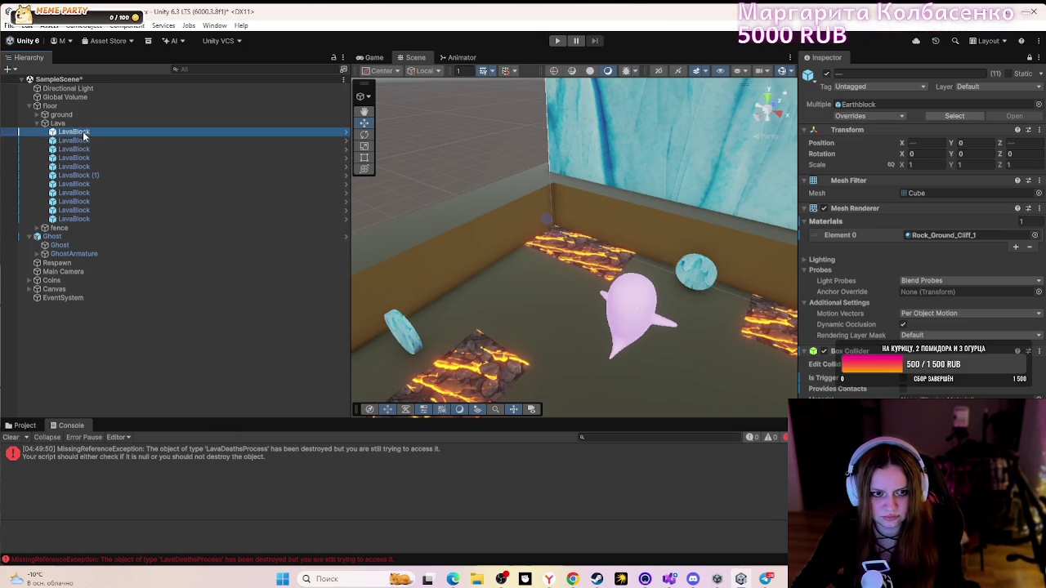
{"action": "left_click", "coordinate": [88, 218], "text": "shift"}
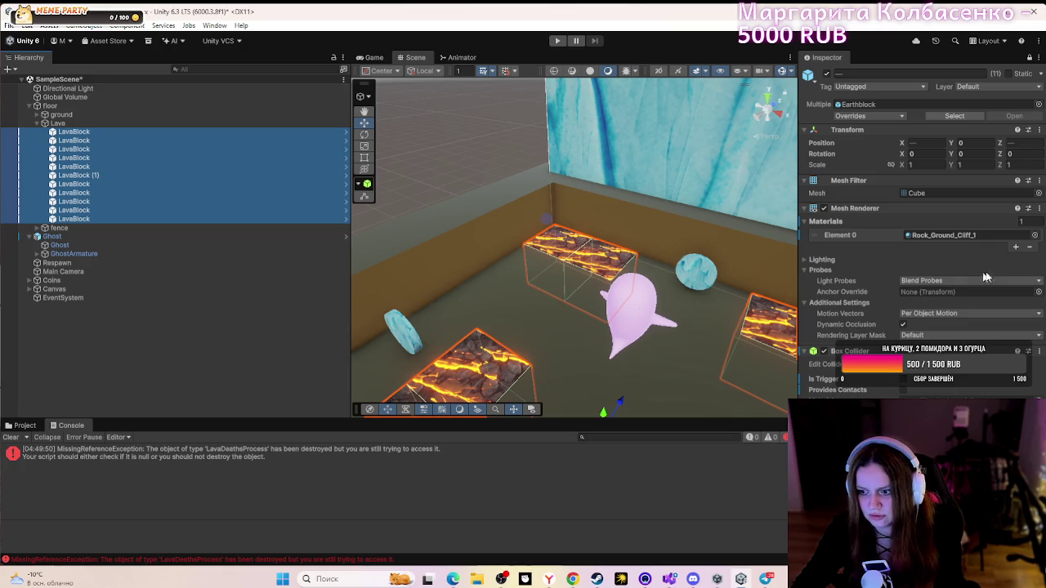
{"action": "left_click", "coordinate": [910, 381]}
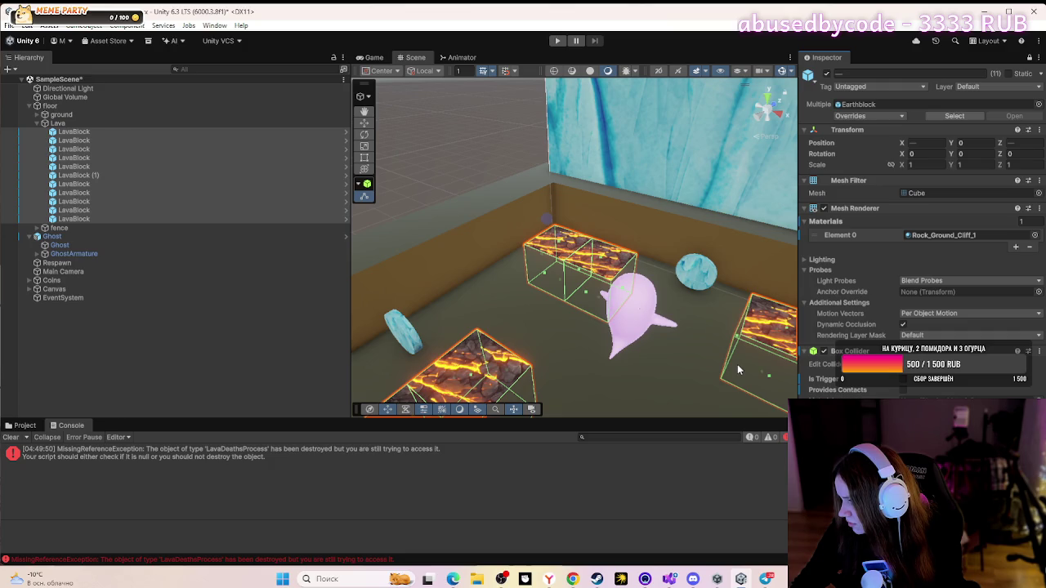
- Reselect all lava blocks from a new angle and drag their collider tops higher
{"action": "left_click", "coordinate": [757, 376]}
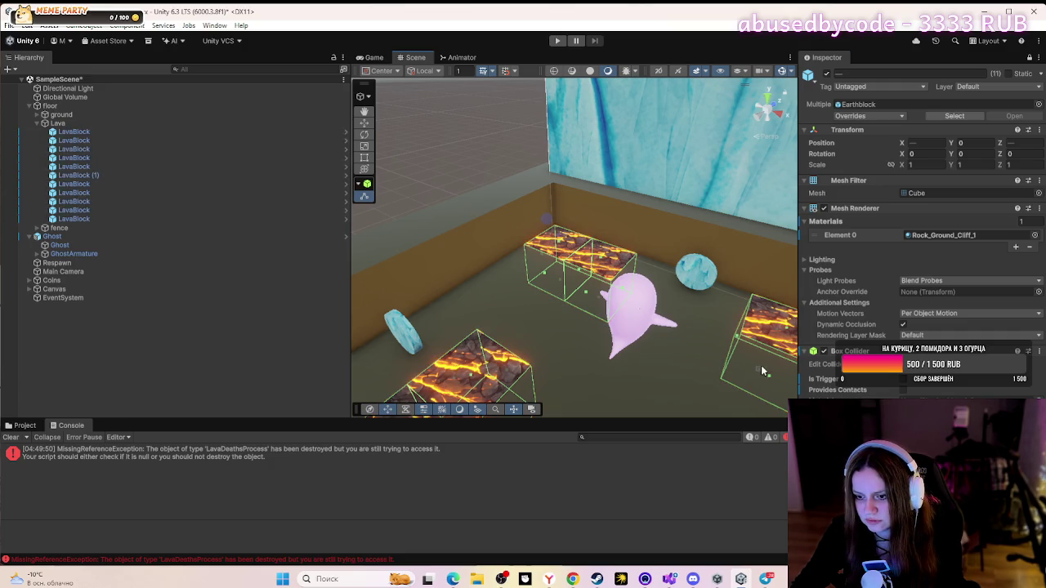
{"action": "key", "text": "Left"}
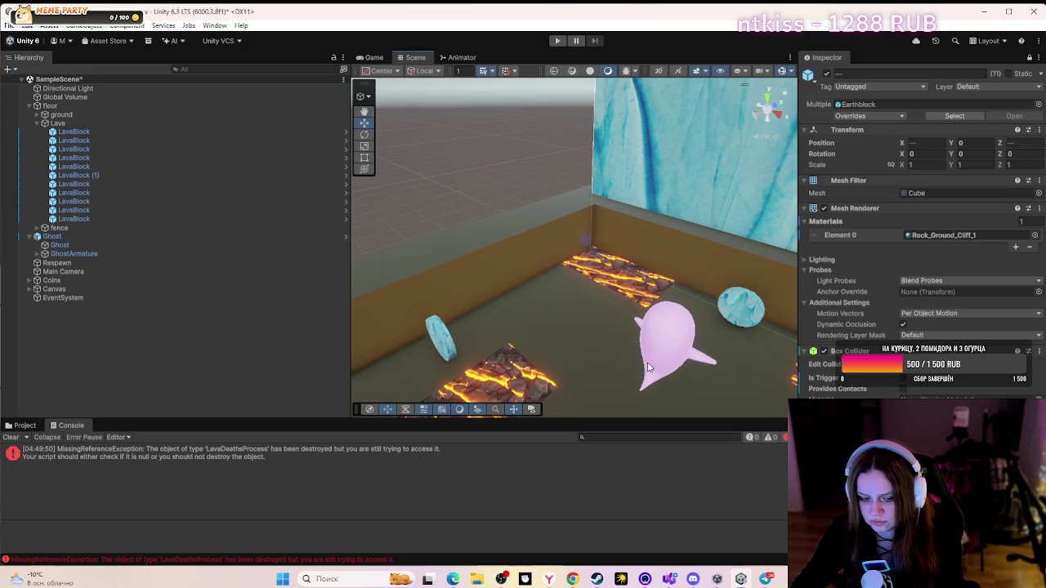
{"action": "mouse_move", "coordinate": [635, 351]}
{"action": "left_mouse_down"}
{"action": "mouse_move", "coordinate": [591, 354]}
{"action": "mouse_move", "coordinate": [595, 369]}
{"action": "mouse_move", "coordinate": [668, 384]}
{"action": "left_mouse_up"}
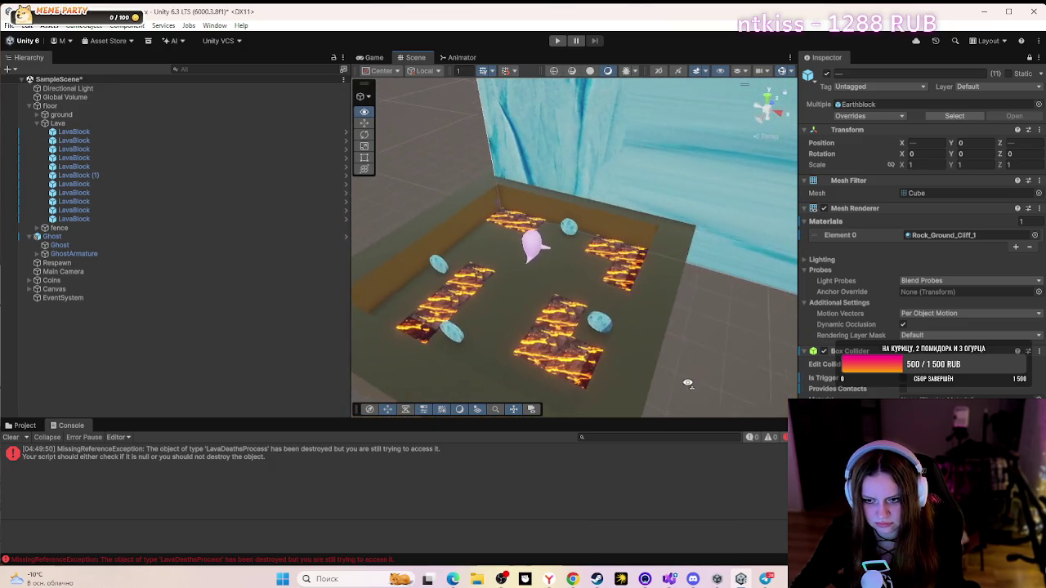
{"action": "left_click", "coordinate": [138, 130]}
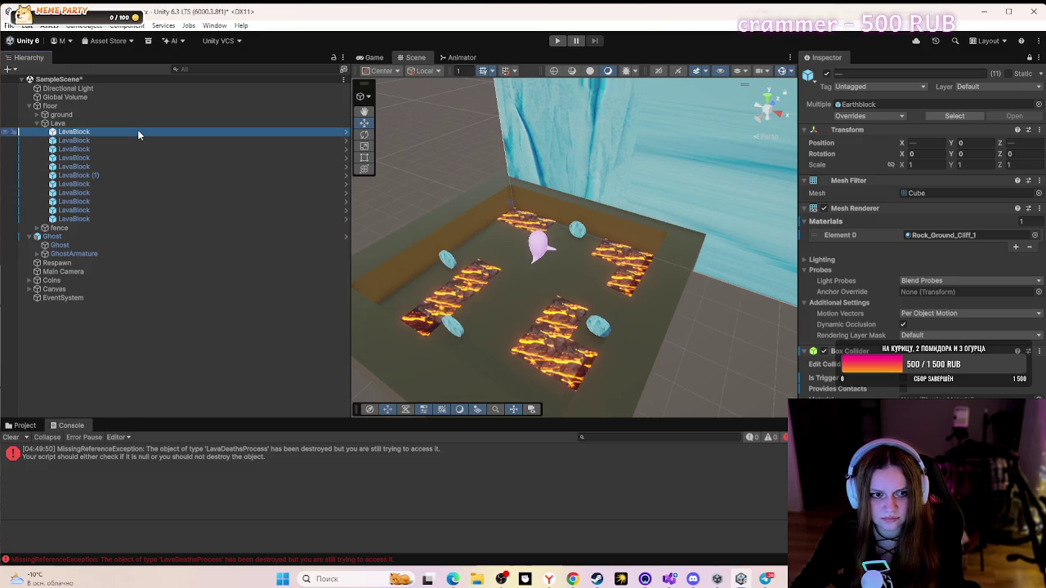
{"action": "left_click", "coordinate": [129, 217], "text": "shift"}
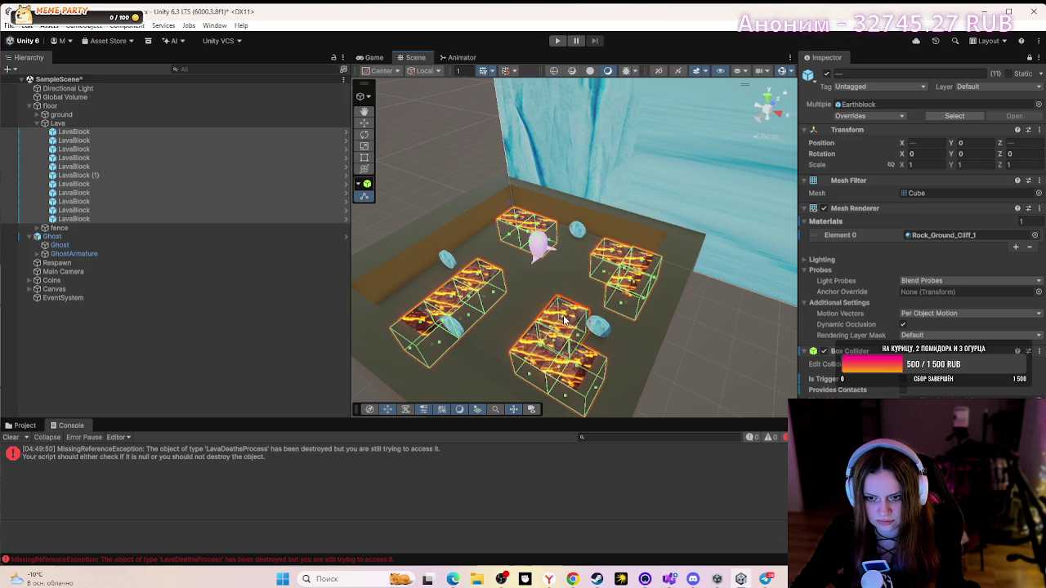
{"action": "left_click_drag", "start_coordinate": [564, 317], "coordinate": [565, 304]}
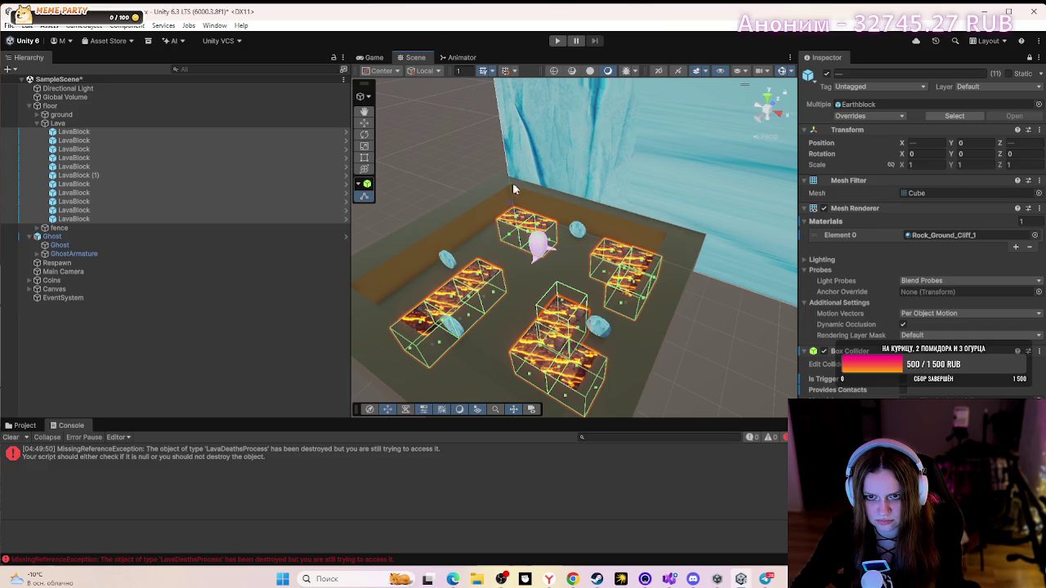
{"action": "left_click", "coordinate": [670, 257]}
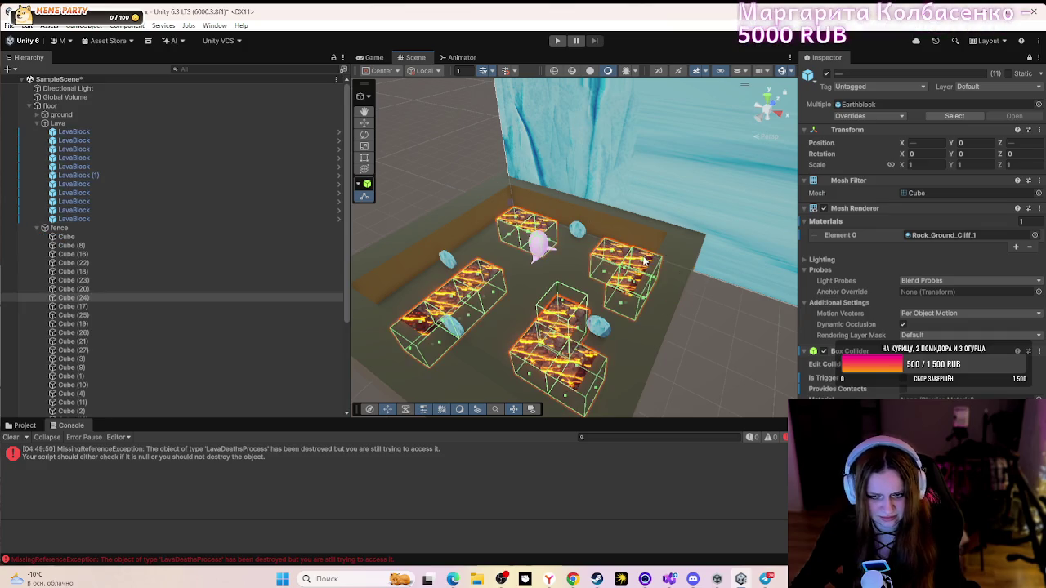
{"action": "key", "text": "ctrl+z"}
{"action": "key", "text": "ctrl+z"}
{"action": "left_click", "coordinate": [527, 294]}
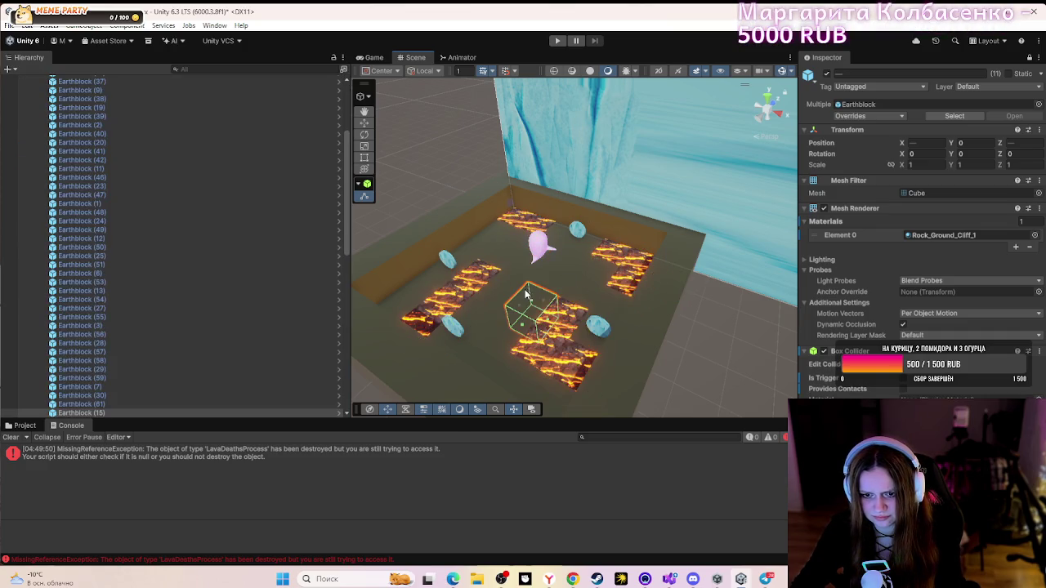
{"action": "left_click", "coordinate": [433, 282]}
{"action": "left_click", "coordinate": [478, 274]}
{"action": "left_click", "coordinate": [462, 294]}
{"action": "left_click", "coordinate": [421, 298]}
{"action": "left_click", "coordinate": [481, 284]}
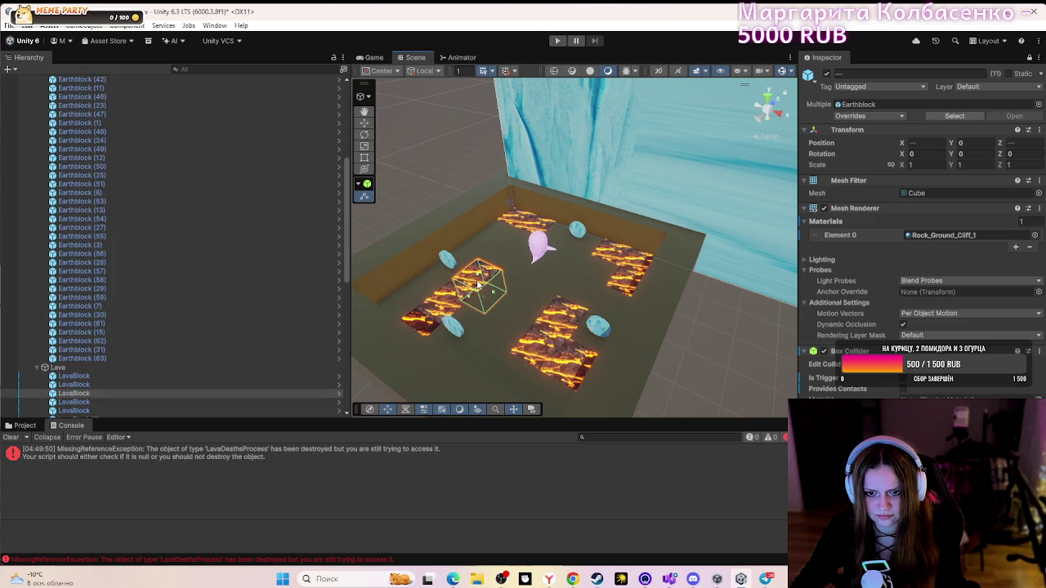
{"action": "scroll", "coordinate": [190, 301], "scroll_direction": "down", "scroll_amount": 4}
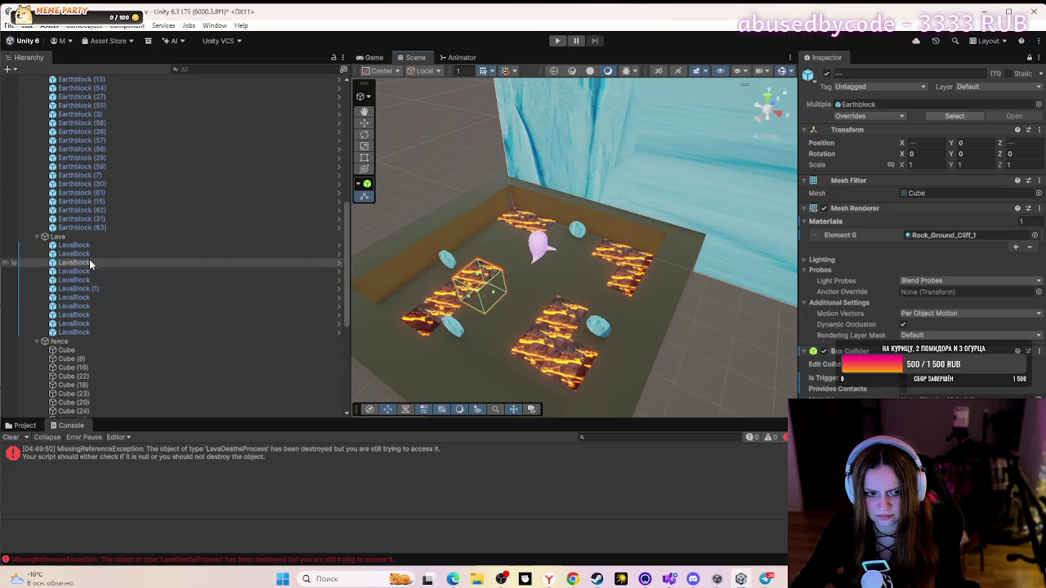
{"action": "left_click", "coordinate": [83, 247]}
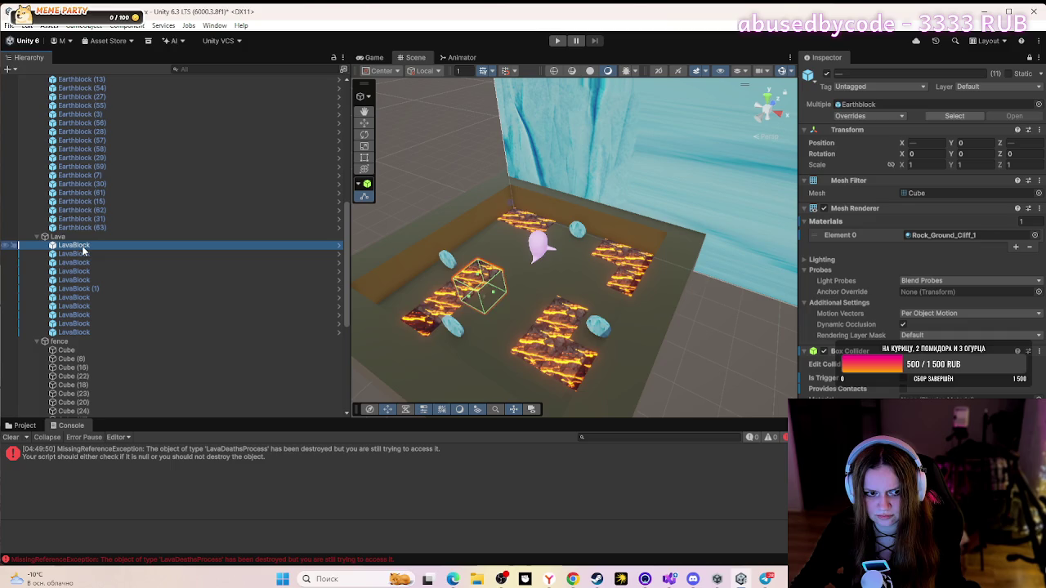
{"action": "left_click", "coordinate": [100, 332], "text": "shift"}
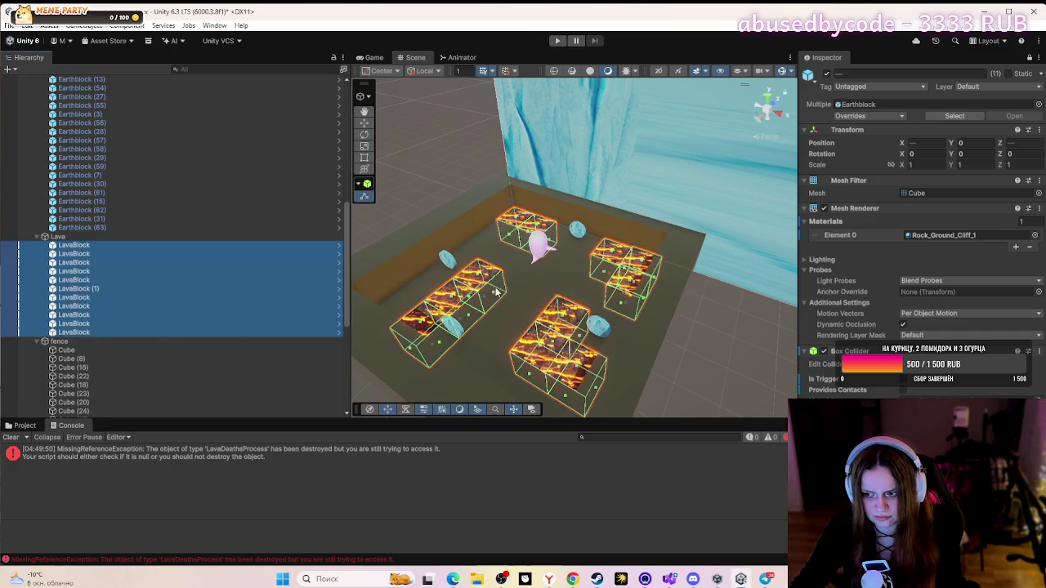
{"action": "key", "text": "w"}
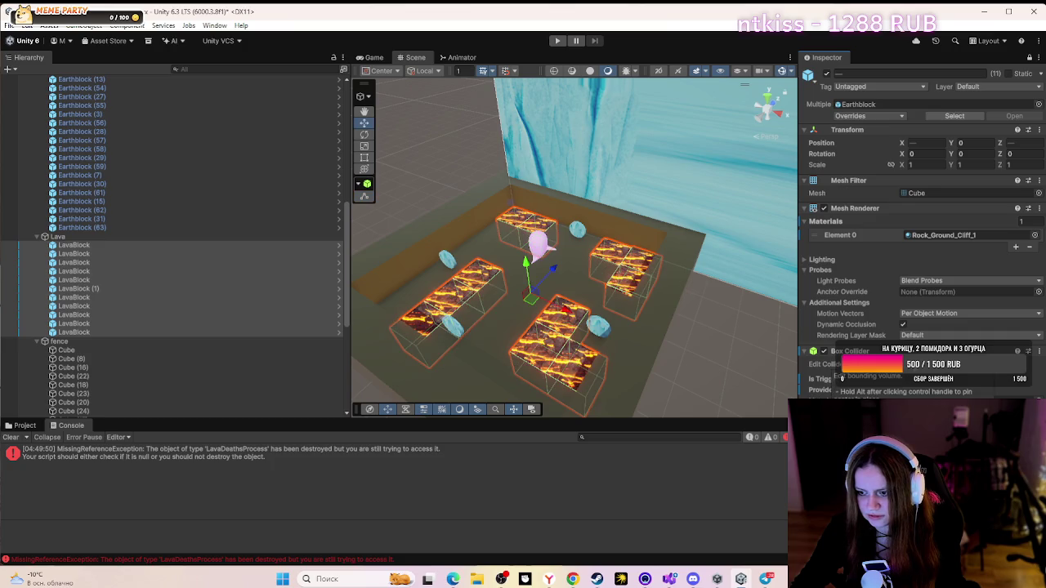
{"action": "left_click", "coordinate": [850, 363]}
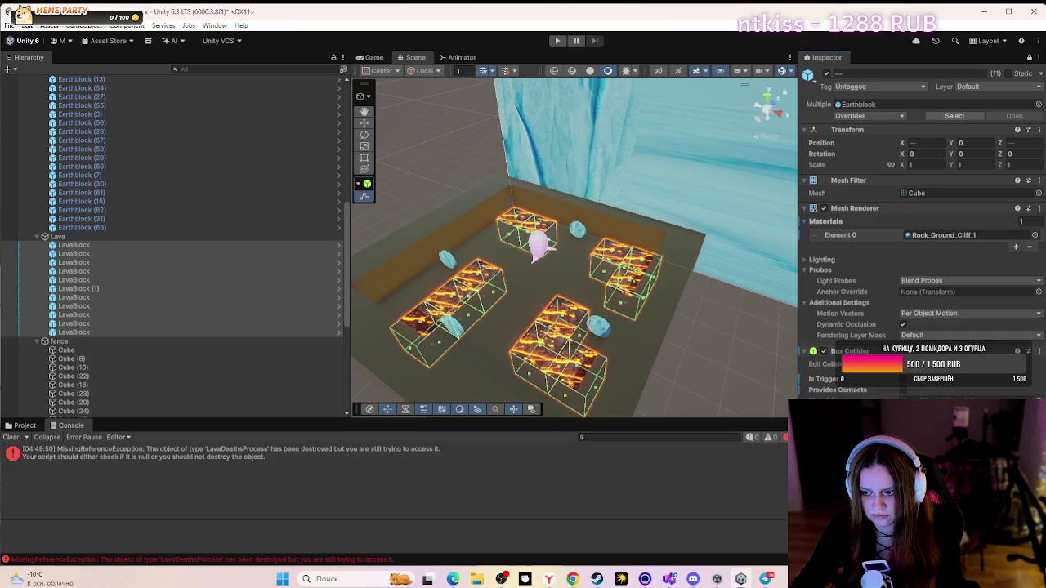
{"action": "left_click", "coordinate": [210, 255]}
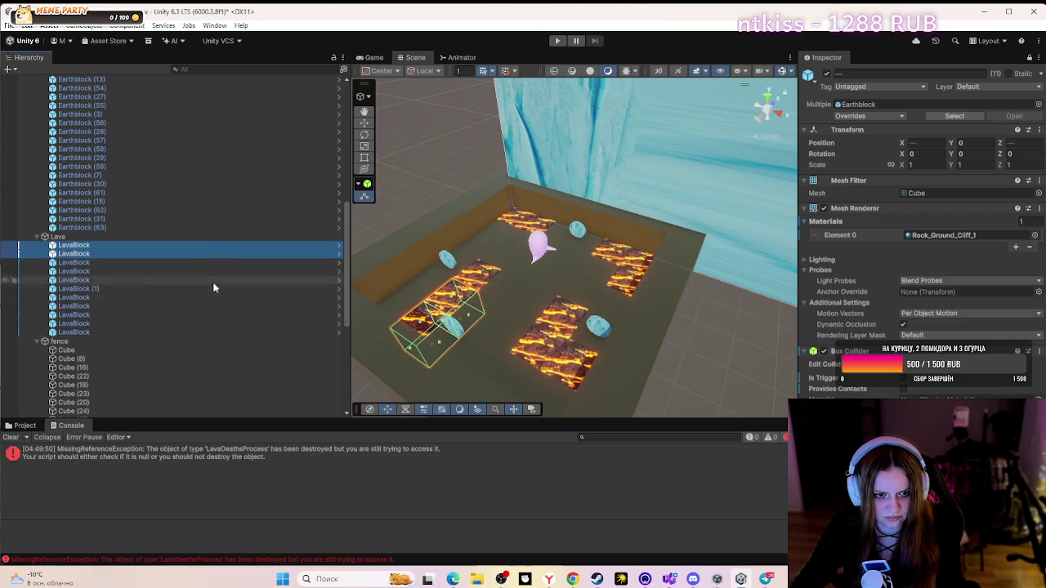
{"action": "left_click", "coordinate": [219, 332], "text": "shift"}
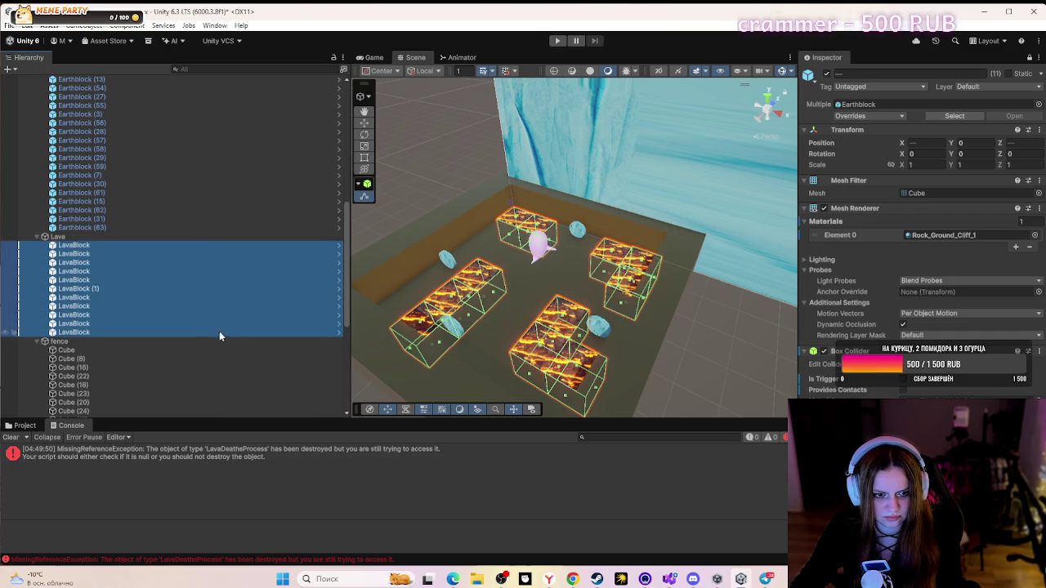
{"action": "middle_click", "coordinate": [562, 321]}
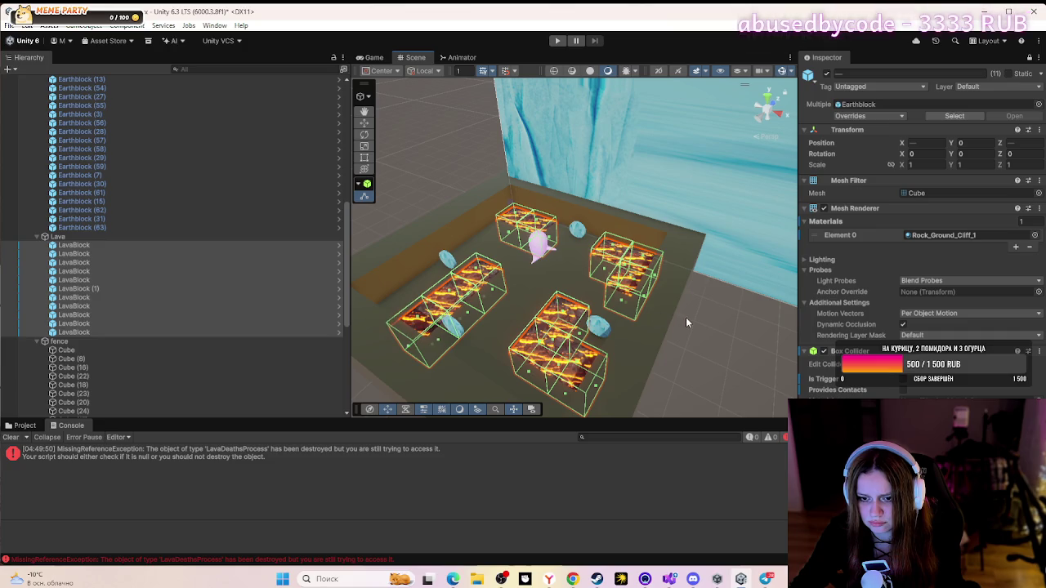
{"action": "left_click", "coordinate": [715, 325]}
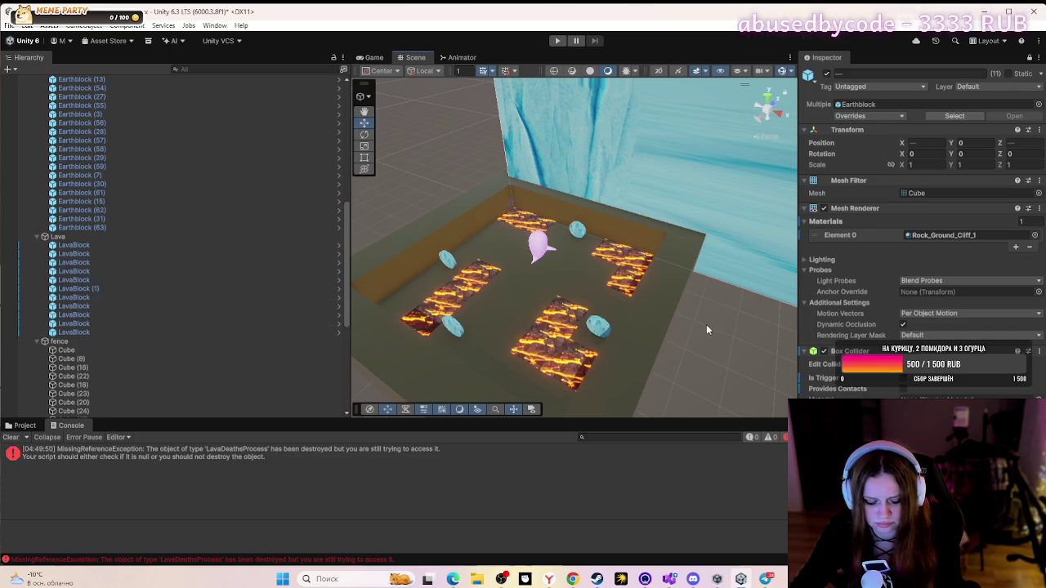
- Inspect the first and third lava blocks and the floor block at the maze centre
{"action": "left_click", "coordinate": [112, 262]}
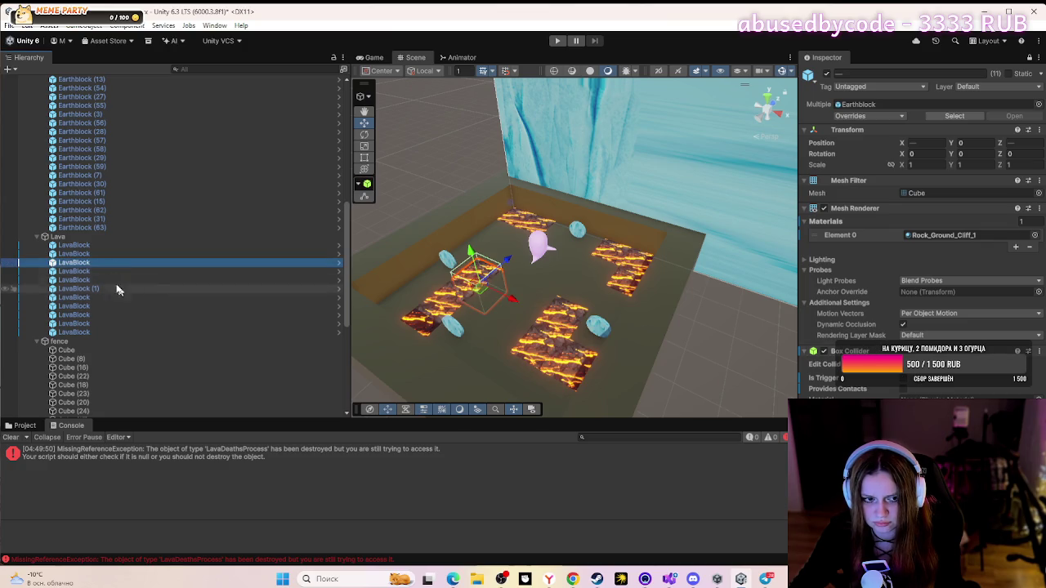
{"action": "left_click", "coordinate": [95, 245]}
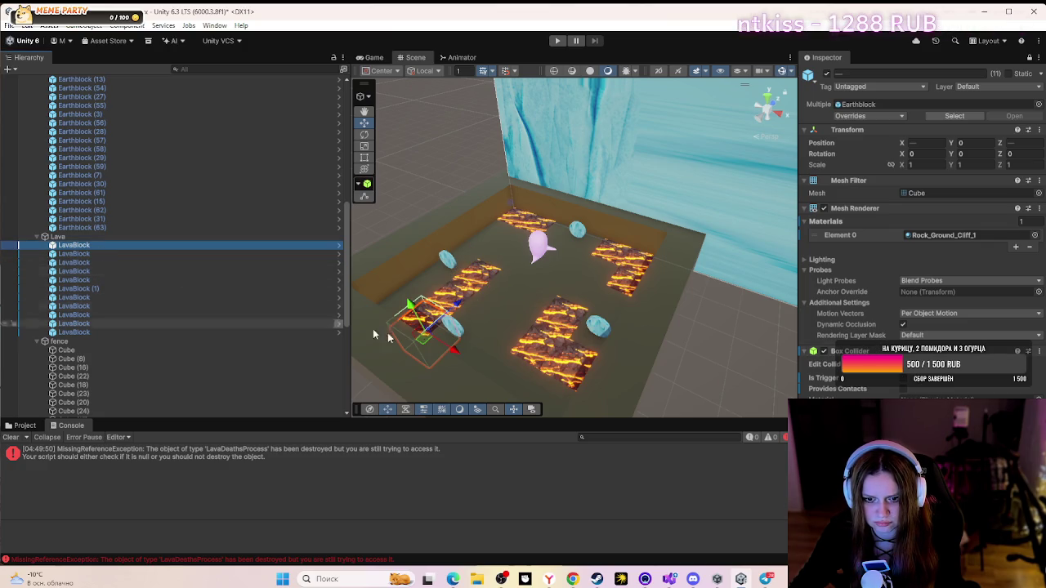
{"action": "left_click", "coordinate": [526, 304]}
{"action": "left_click", "coordinate": [501, 292]}
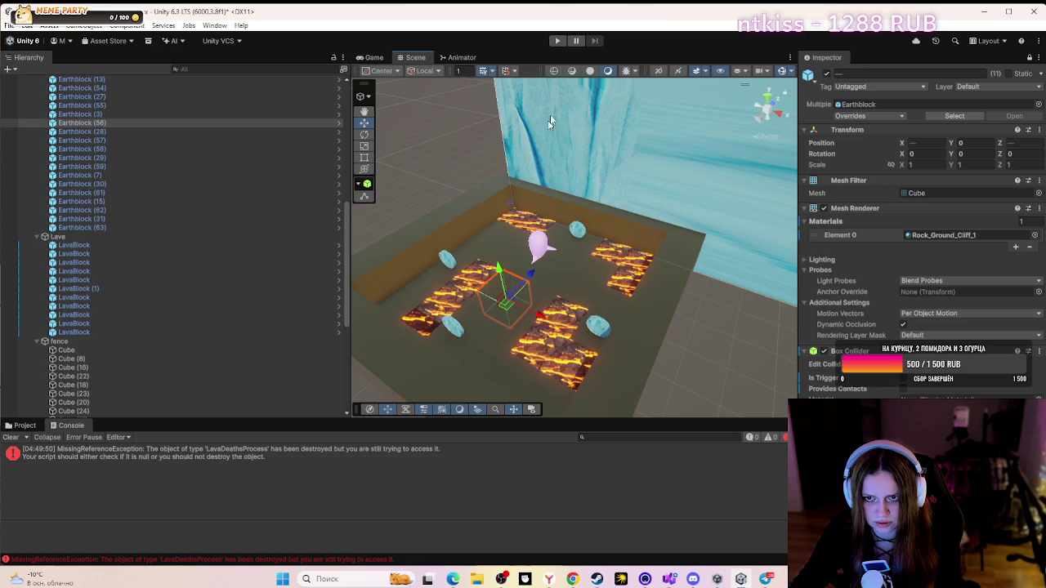
- Run a brief play test, stop it, and view the MissingReferenceException's stack trace
{"action": "left_click", "coordinate": [557, 41]}
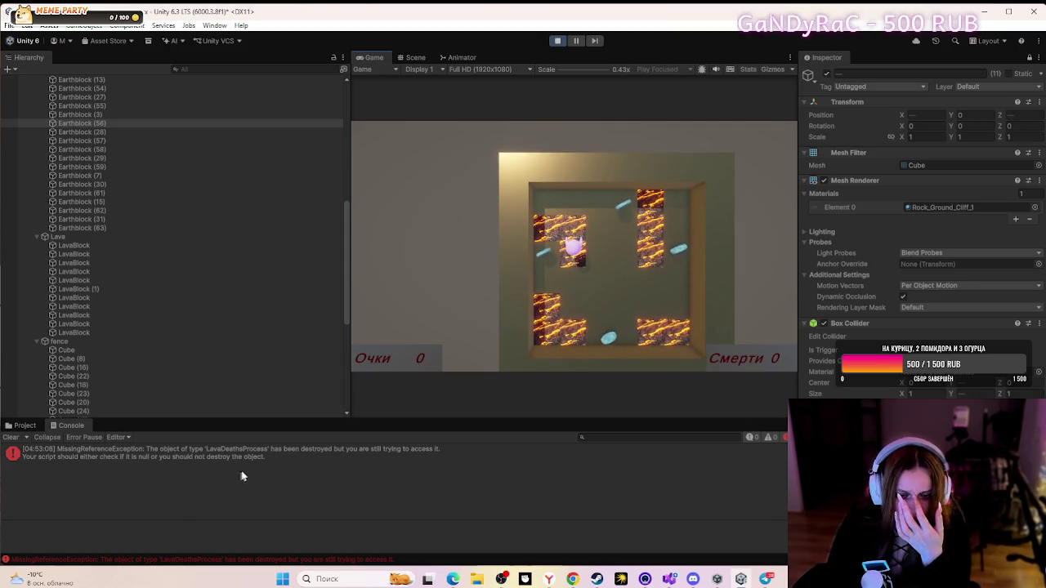
{"action": "left_click", "coordinate": [563, 41]}
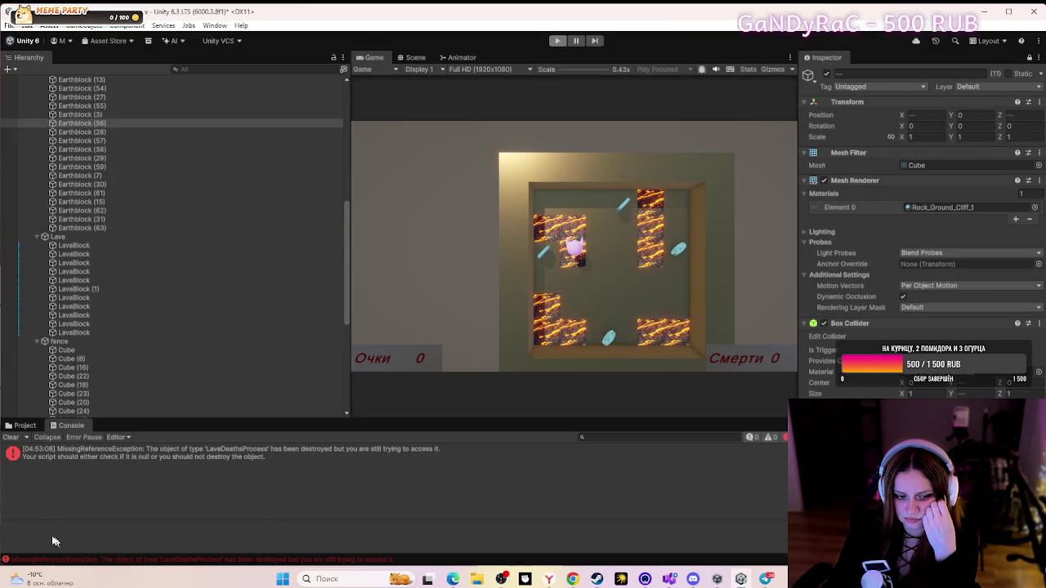
{"action": "left_click", "coordinate": [114, 456]}
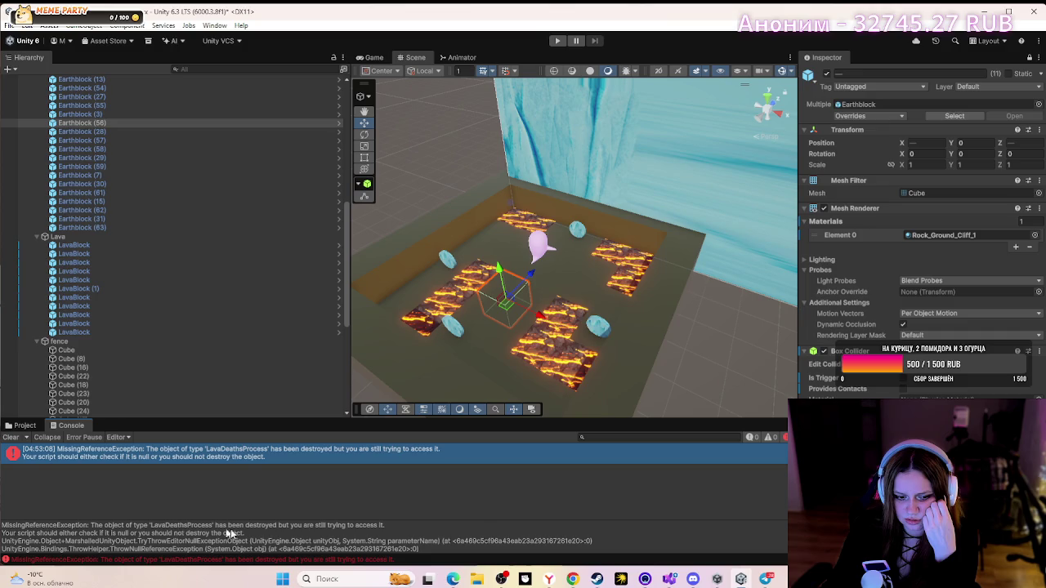
- Open LavaDeathsProcess.cs in Visual Studio and save it with Ctrl+S
{"action": "left_click", "coordinate": [669, 578]}
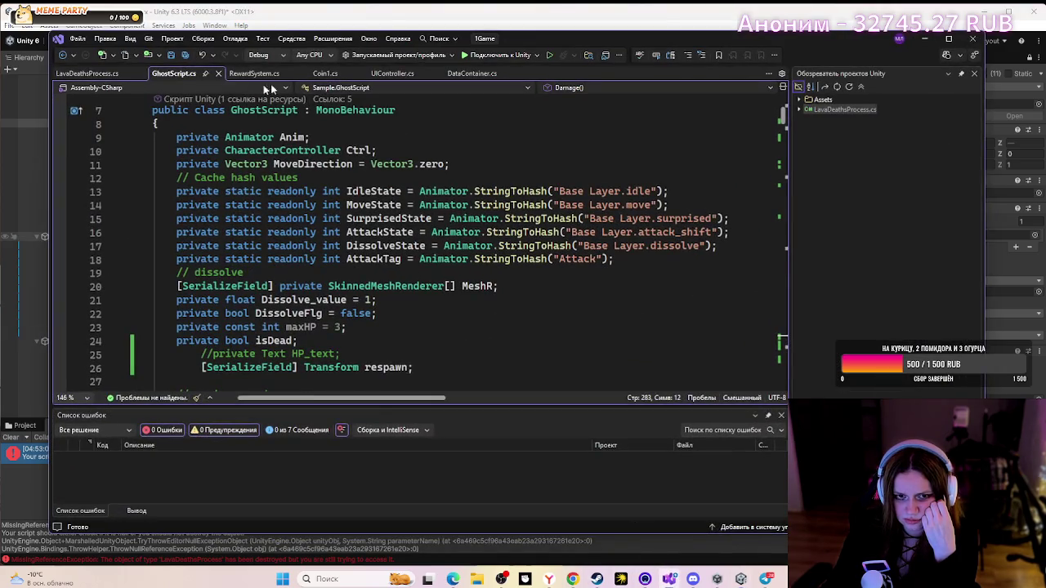
{"action": "left_click", "coordinate": [90, 74]}
{"action": "left_click", "coordinate": [371, 342]}
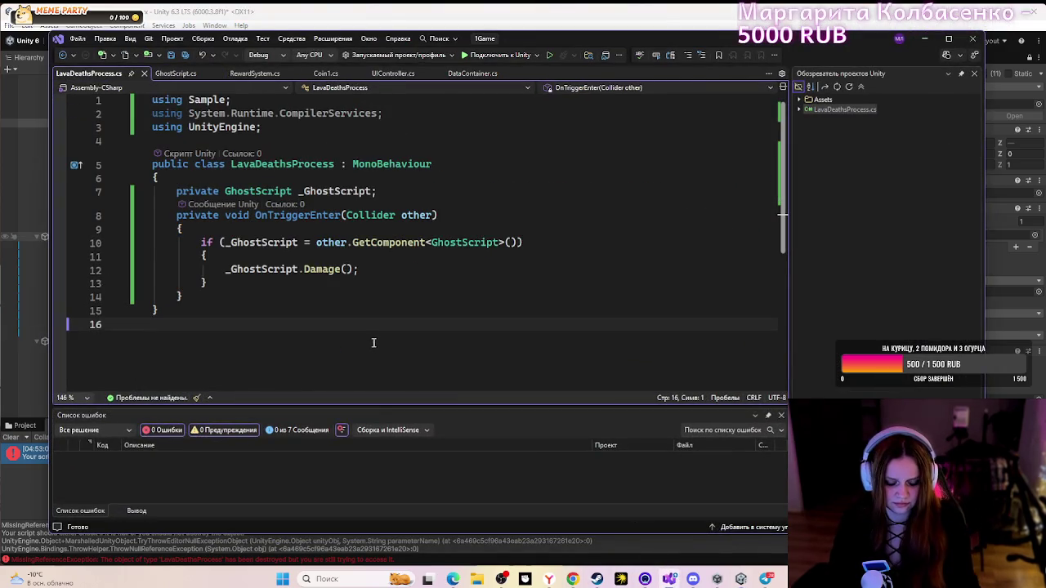
{"action": "key", "text": "ctrl+s"}
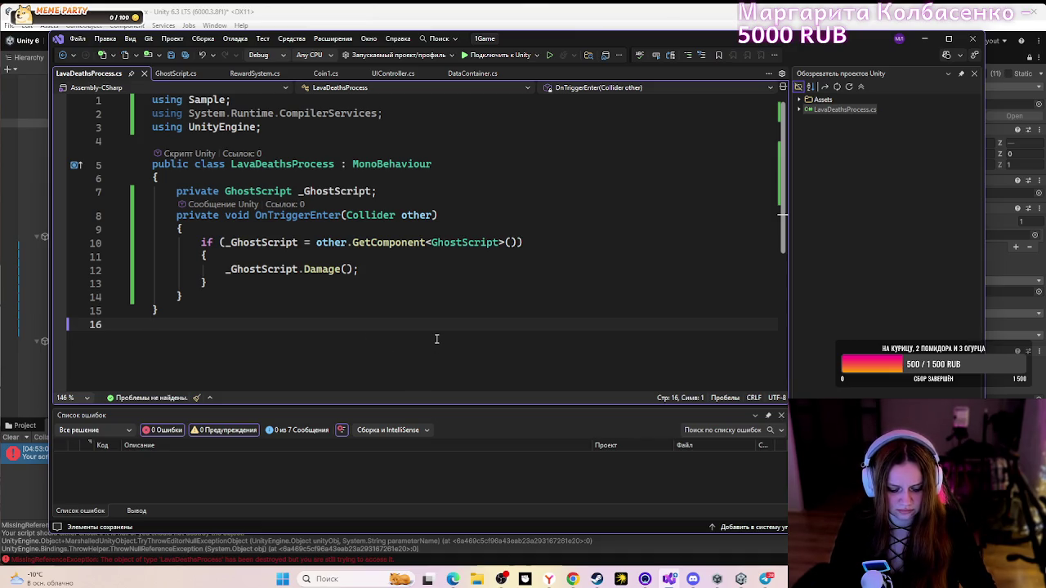
- Review GhostScript, RewardSystem, Coin1, UIController and DataContainer scripts, then return to Unity
{"action": "left_click", "coordinate": [184, 75]}
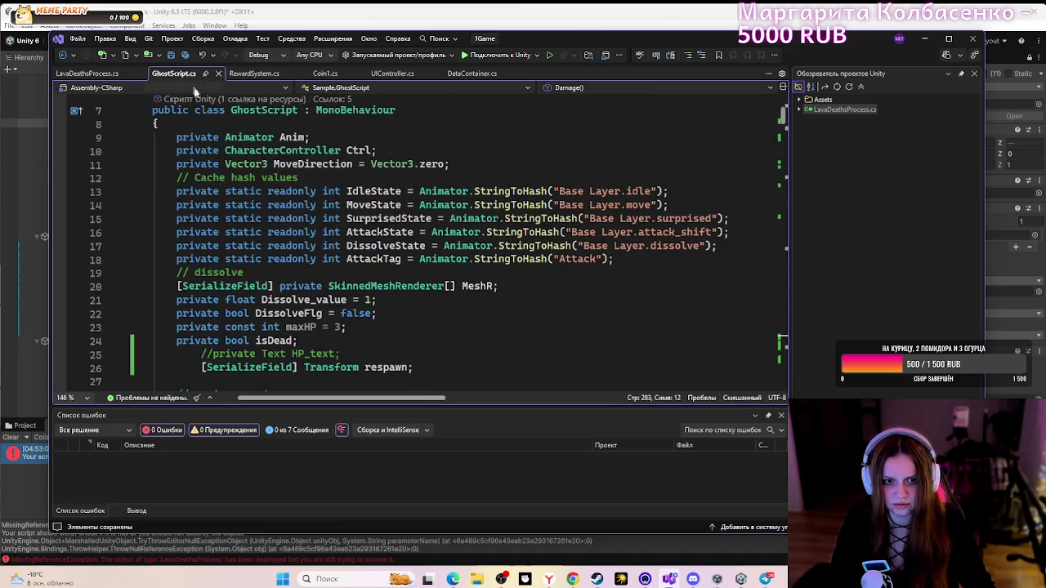
{"action": "left_click", "coordinate": [254, 74]}
{"action": "left_click", "coordinate": [327, 73]}
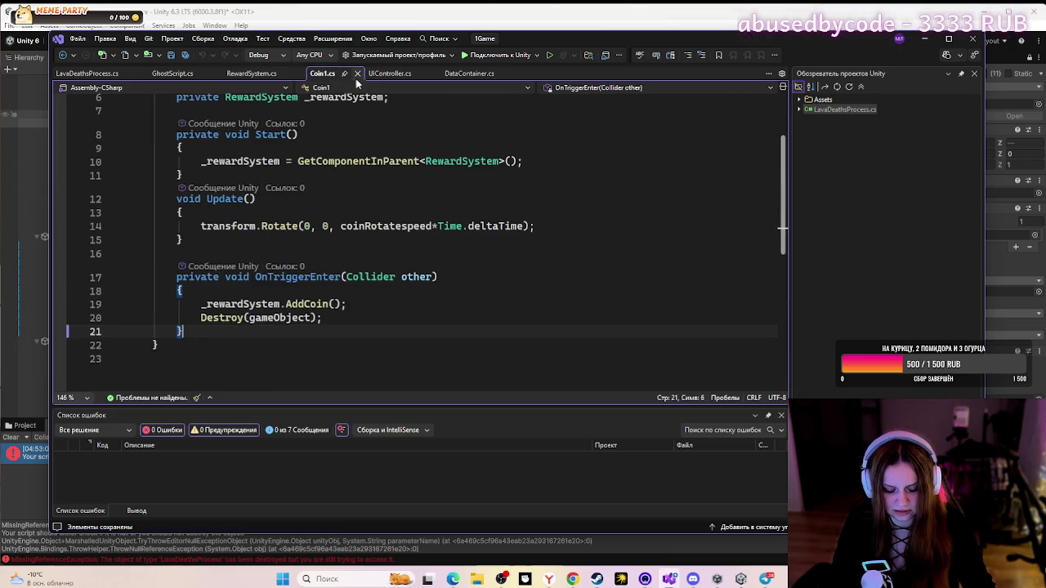
{"action": "left_click", "coordinate": [391, 74]}
{"action": "left_click", "coordinate": [466, 74]}
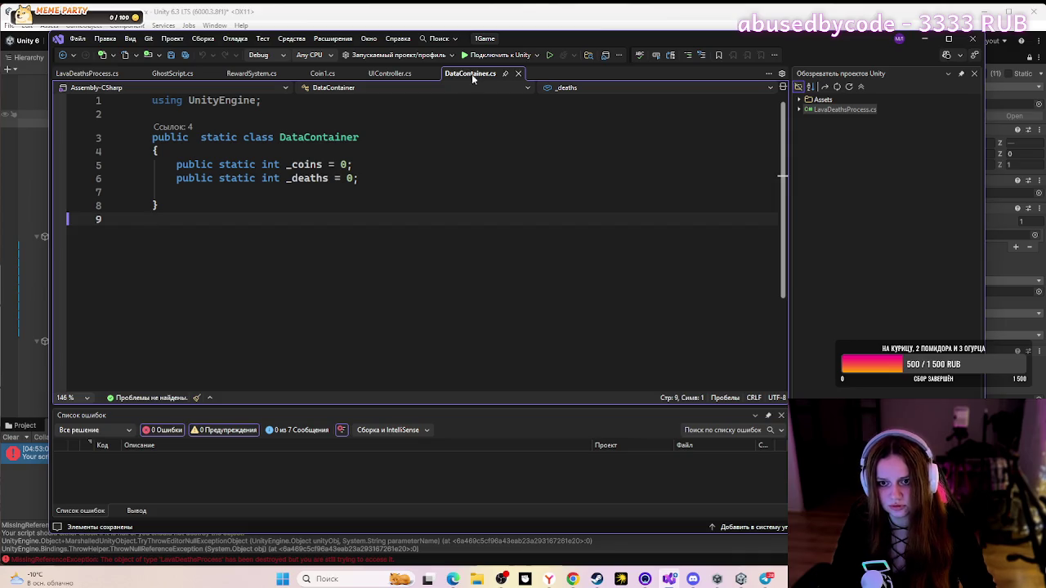
{"action": "key", "text": "alt+Tab"}
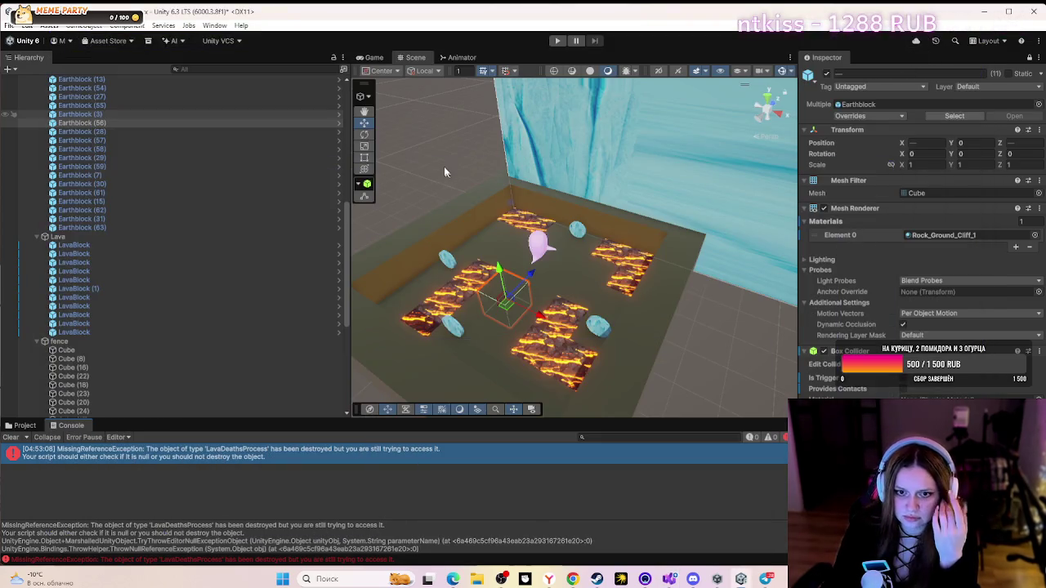
- Start another play test of the maze and collapse the floor group in the Hierarchy
{"action": "left_click", "coordinate": [558, 40]}
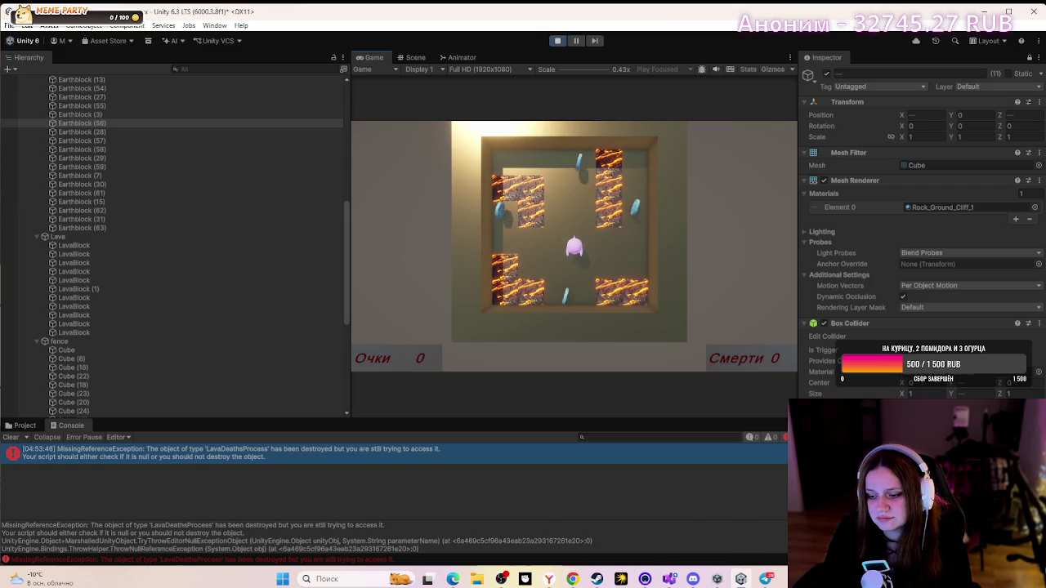
{"action": "scroll", "coordinate": [73, 272], "scroll_direction": "up", "scroll_amount": 15}
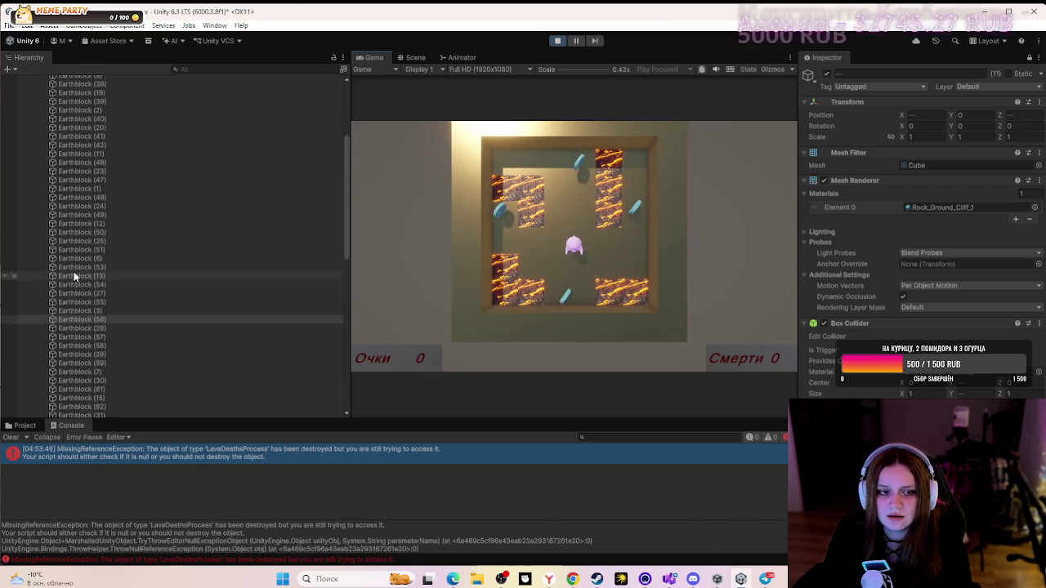
{"action": "left_click", "coordinate": [22, 80]}
{"action": "left_click", "coordinate": [23, 79]}
{"action": "left_click", "coordinate": [30, 106]}
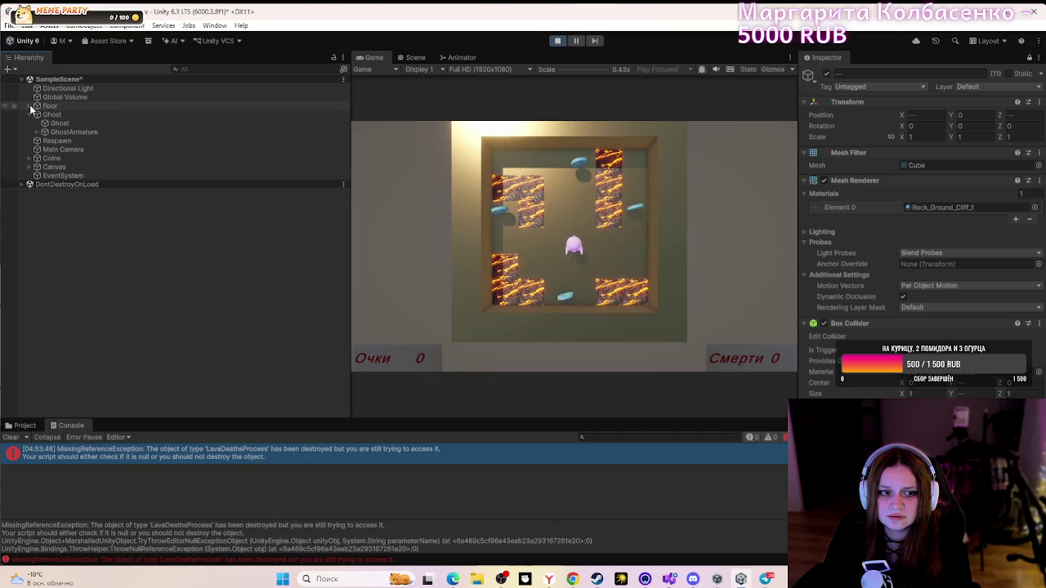
{"action": "left_click", "coordinate": [29, 116]}
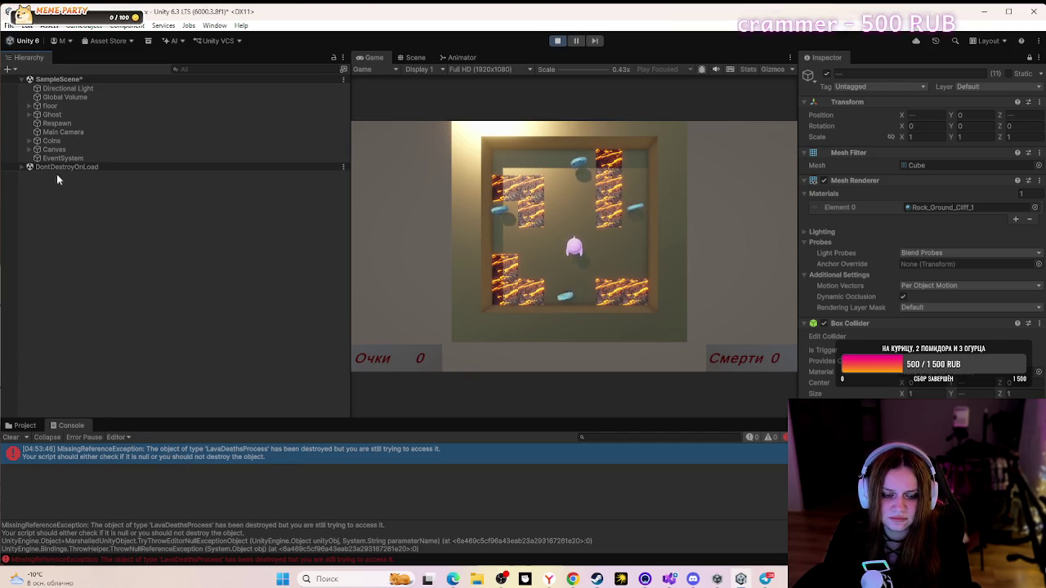
- Expand Ghost, then select Ghost, Respawn, Main Camera, Canvas and EventSystem in turn
{"action": "left_click", "coordinate": [29, 115]}
{"action": "left_click", "coordinate": [49, 115]}
{"action": "left_click", "coordinate": [55, 140]}
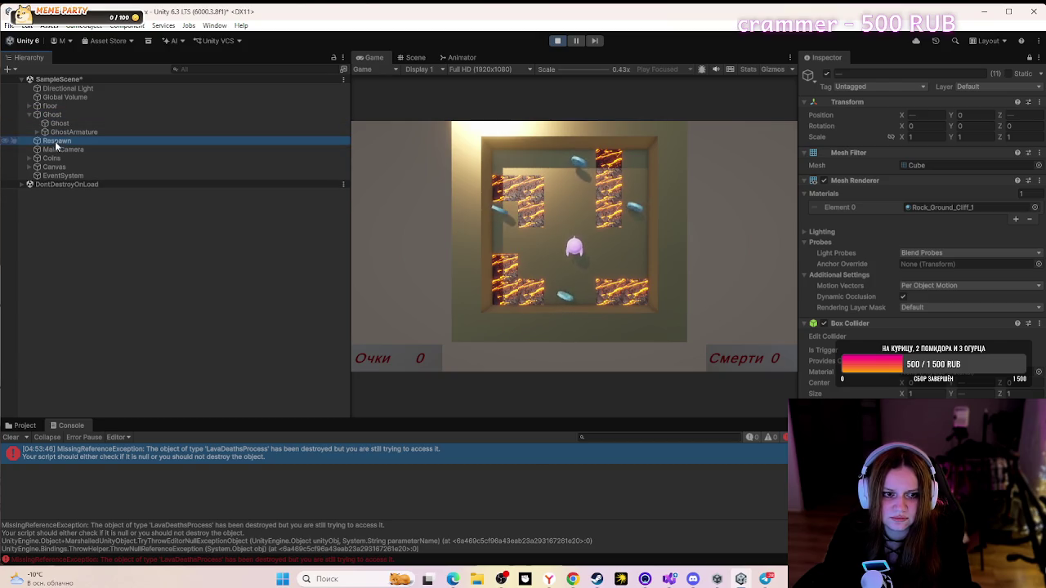
{"action": "left_click", "coordinate": [53, 151]}
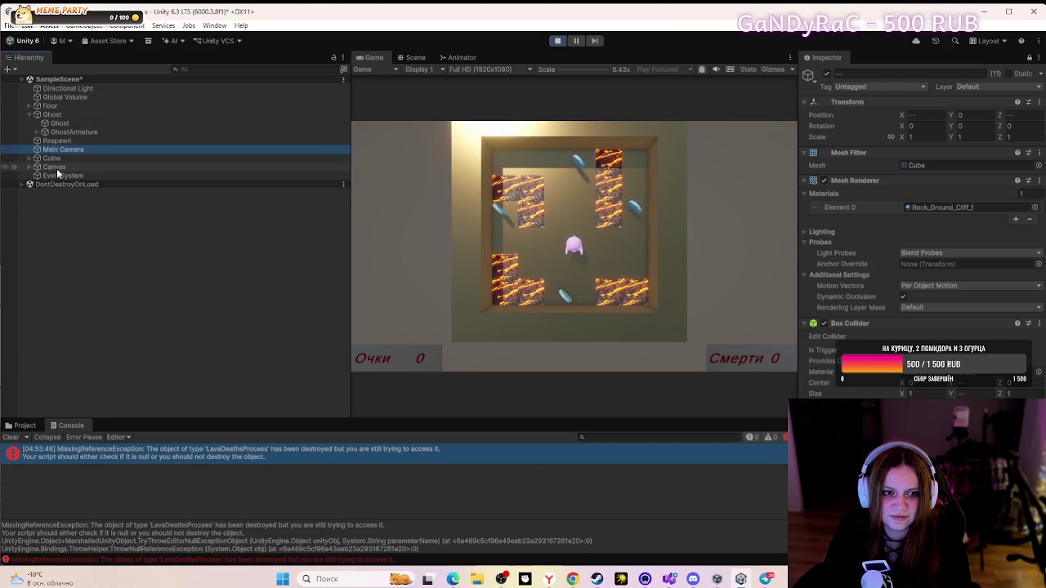
{"action": "left_click", "coordinate": [56, 169]}
{"action": "left_click", "coordinate": [63, 174]}
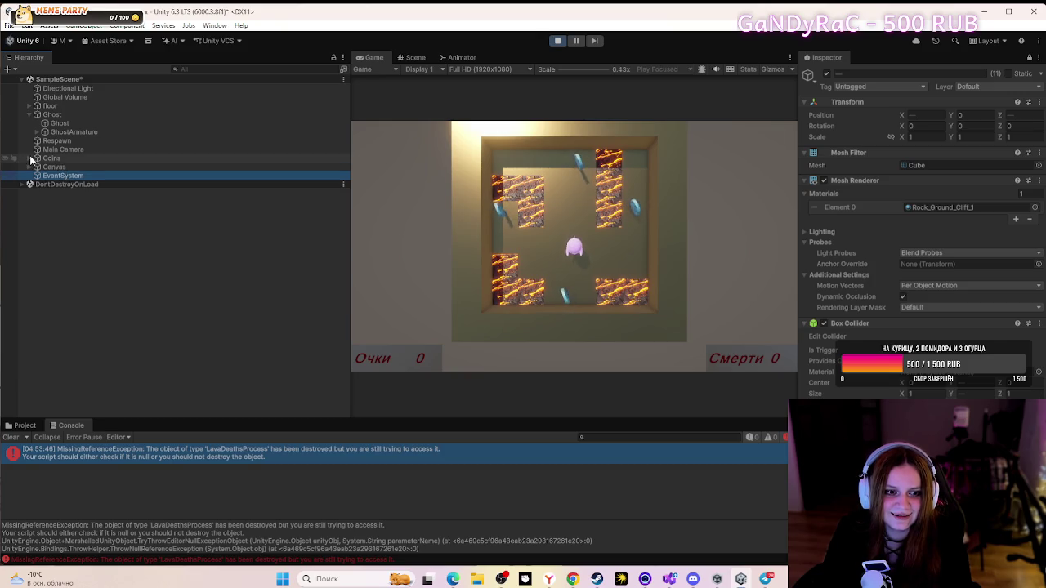
- Expand floor, fold its ground group and select the Lava group
{"action": "left_click", "coordinate": [32, 106]}
{"action": "left_click", "coordinate": [37, 115]}
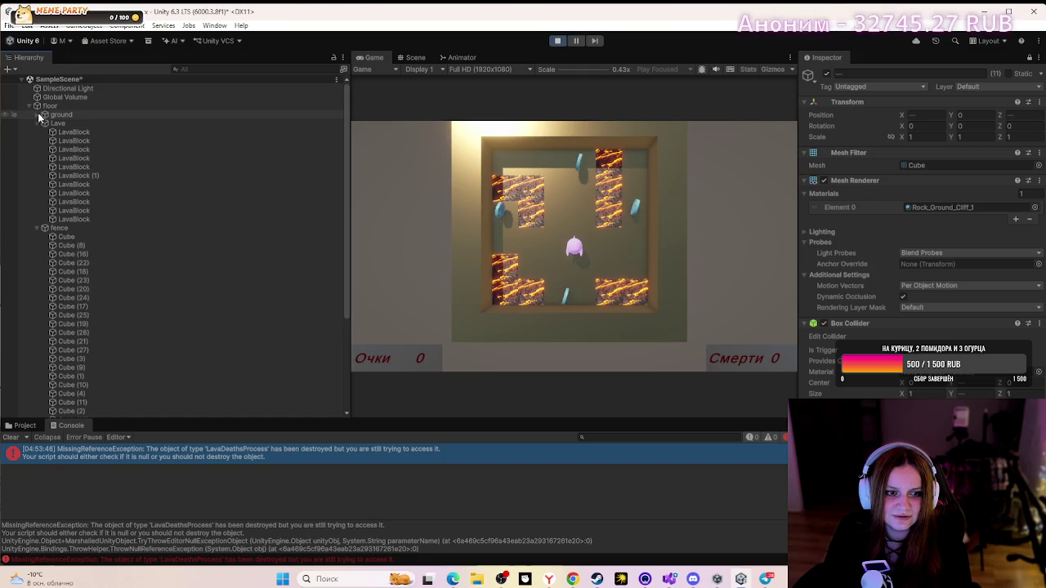
{"action": "left_click", "coordinate": [51, 123]}
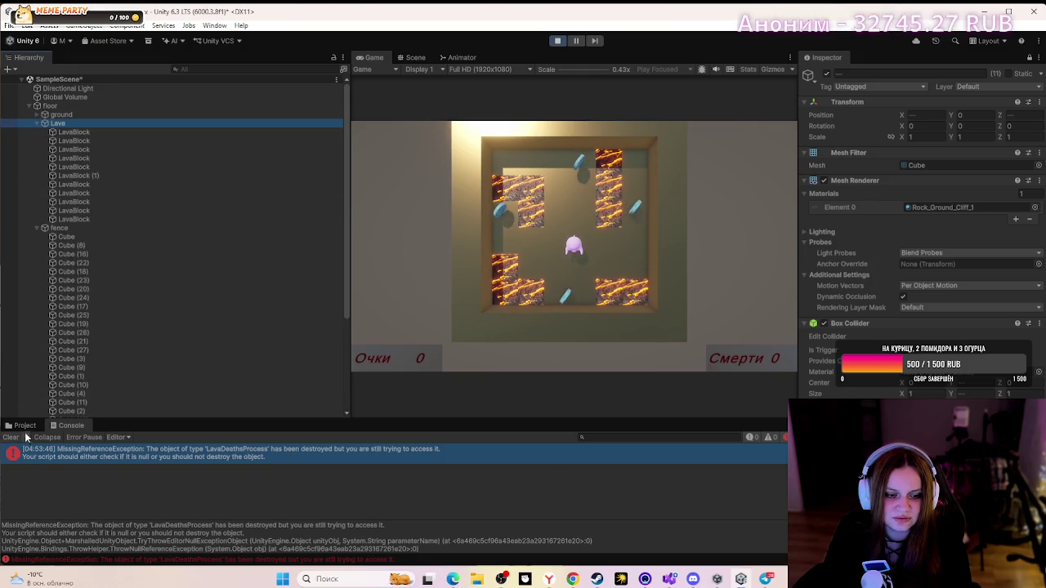
- Dock the Project window beside the Console, make it taller, and select LavaDeathsProcess.cs
{"action": "left_click", "coordinate": [25, 425]}
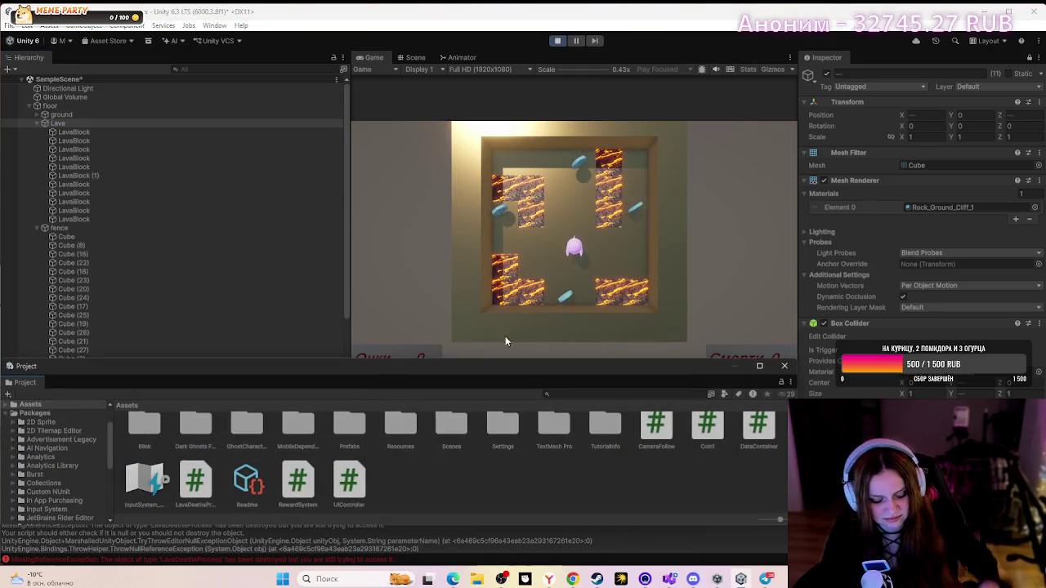
{"action": "mouse_move", "coordinate": [570, 366]}
{"action": "left_mouse_down"}
{"action": "mouse_move", "coordinate": [577, 408]}
{"action": "mouse_move", "coordinate": [499, 448]}
{"action": "mouse_move", "coordinate": [523, 494]}
{"action": "mouse_move", "coordinate": [658, 480]}
{"action": "mouse_move", "coordinate": [114, 292]}
{"action": "mouse_move", "coordinate": [894, 331]}
{"action": "mouse_move", "coordinate": [160, 446]}
{"action": "mouse_move", "coordinate": [92, 424]}
{"action": "mouse_move", "coordinate": [219, 427]}
{"action": "left_mouse_up"}
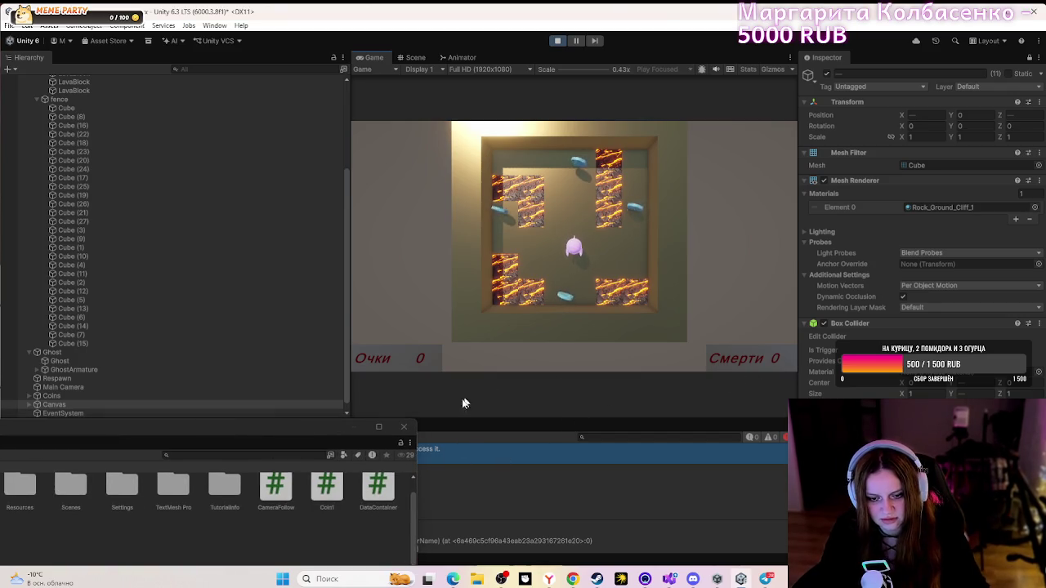
{"action": "left_click_drag", "start_coordinate": [287, 428], "coordinate": [399, 455]}
{"action": "left_click_drag", "start_coordinate": [217, 462], "coordinate": [670, 488]}
{"action": "left_click_drag", "start_coordinate": [163, 479], "coordinate": [106, 429]}
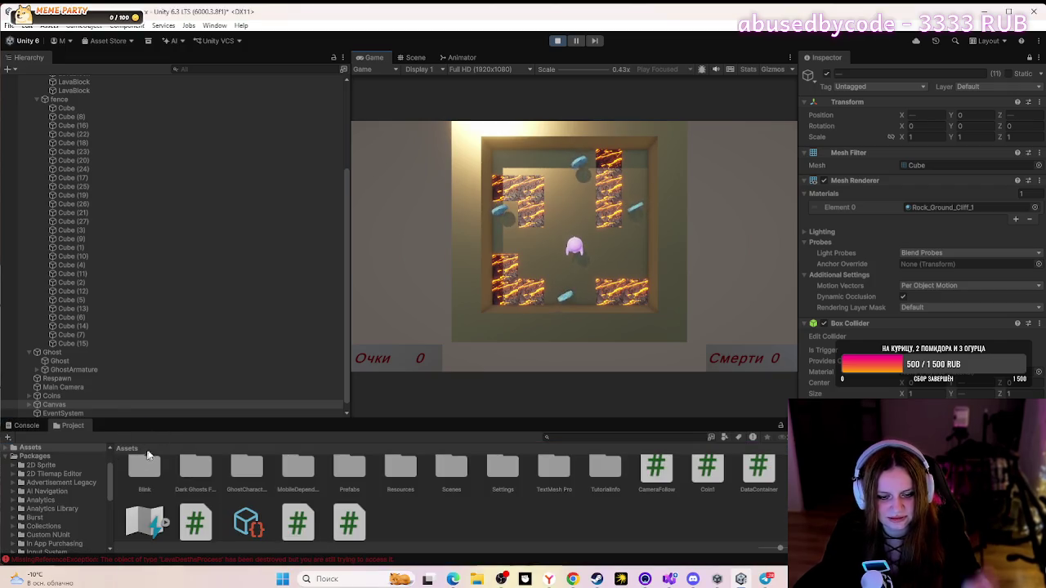
{"action": "mouse_move", "coordinate": [513, 420]}
{"action": "left_mouse_down"}
{"action": "mouse_move", "coordinate": [502, 350]}
{"action": "mouse_move", "coordinate": [515, 303]}
{"action": "left_mouse_up"}
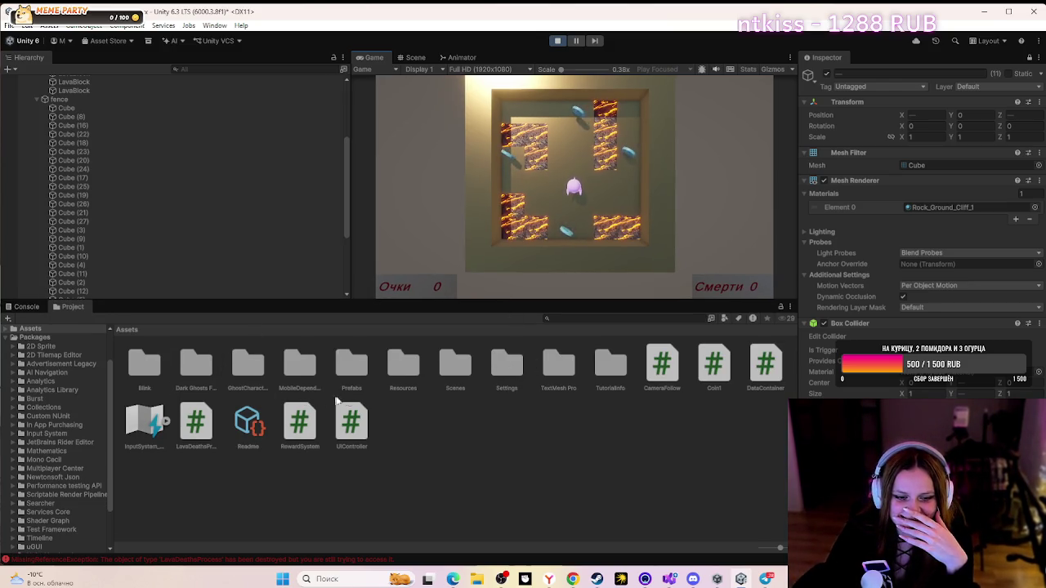
{"action": "left_click", "coordinate": [207, 420]}
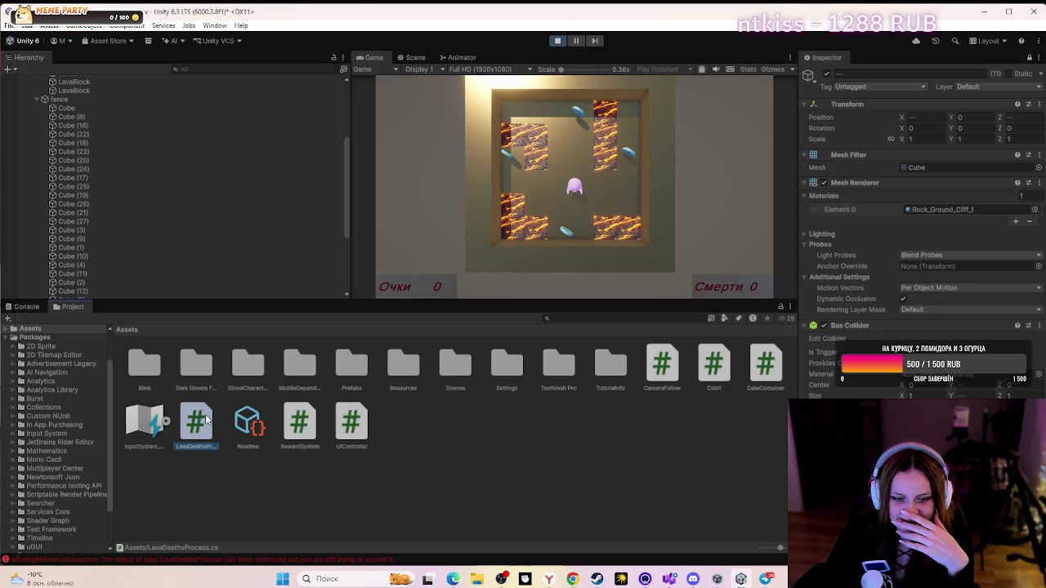
{"action": "double_click", "coordinate": [207, 420]}
{"action": "scroll", "coordinate": [473, 339], "scroll_direction": "down", "scroll_amount": 1}
{"action": "scroll", "coordinate": [475, 339], "scroll_direction": "up", "scroll_amount": 1}
{"action": "left_click", "coordinate": [370, 131]}
{"action": "left_click", "coordinate": [230, 114]}
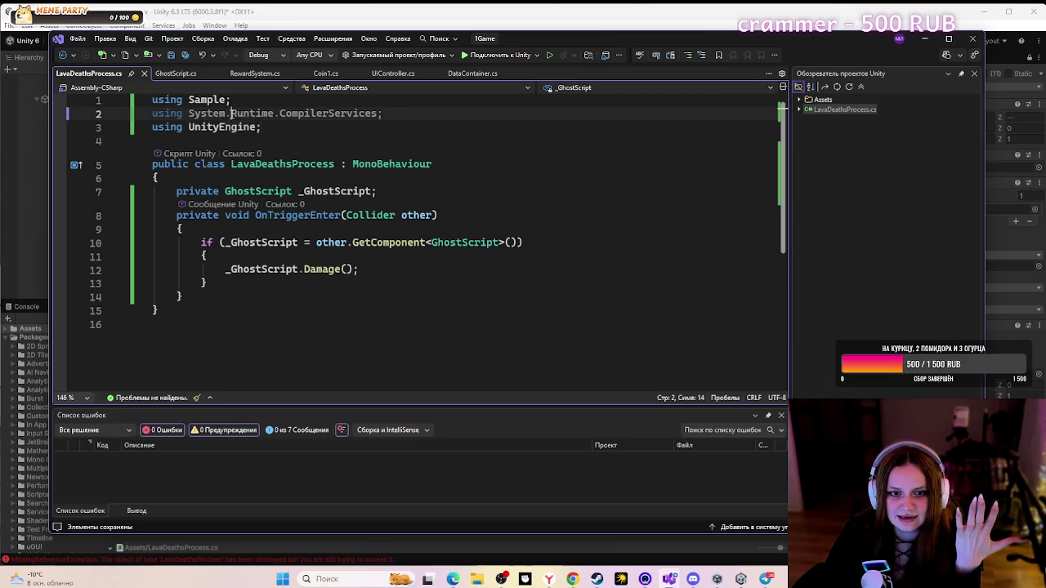
{"action": "left_click", "coordinate": [419, 215]}
{"action": "left_click", "coordinate": [167, 76]}
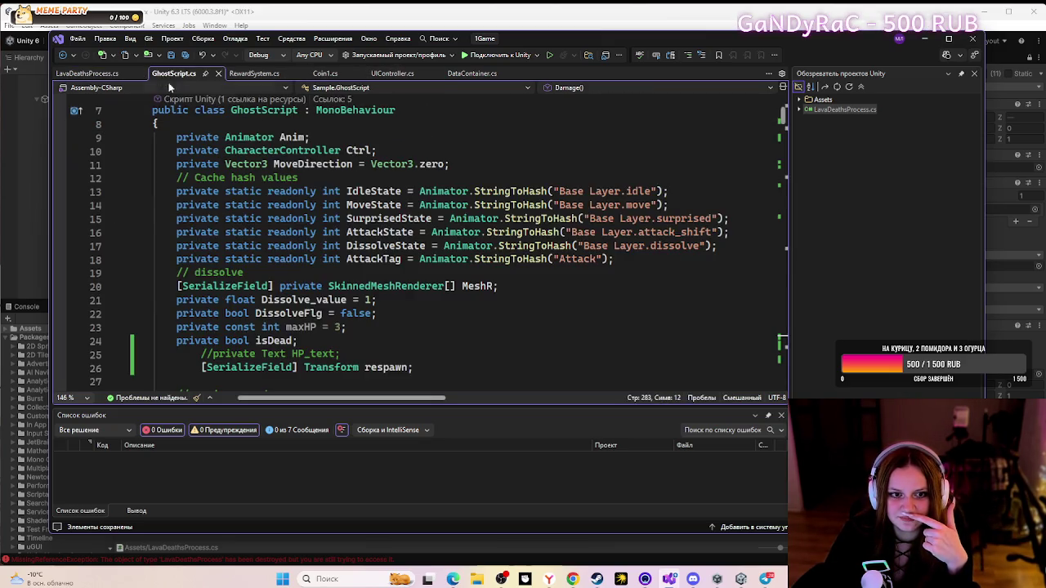
{"action": "left_click", "coordinate": [94, 73]}
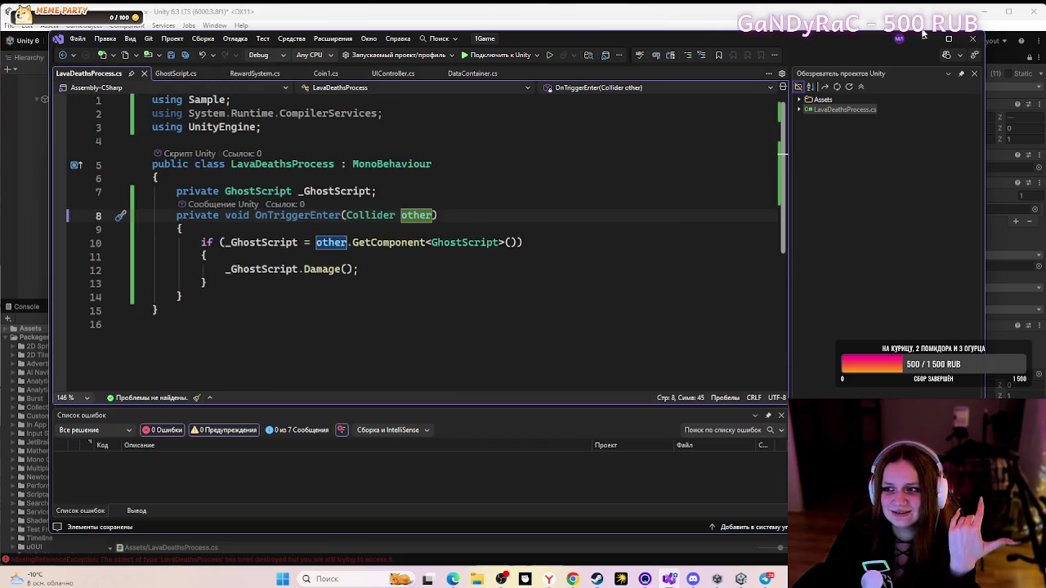
{"action": "left_click", "coordinate": [923, 37]}
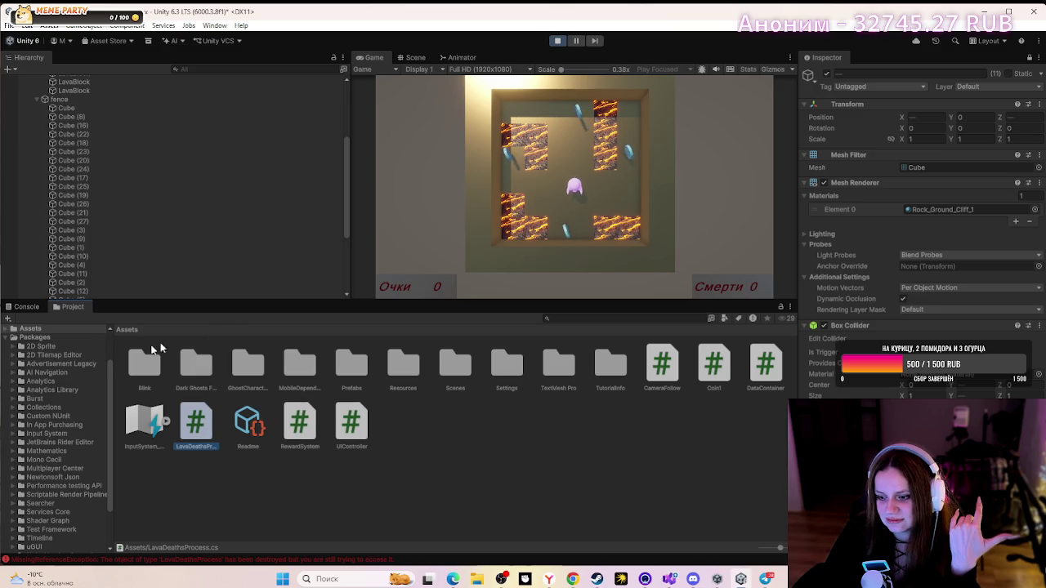
- Select the first LavaBlock and bring up the Console's error messages
{"action": "scroll", "coordinate": [89, 356], "scroll_direction": "up", "scroll_amount": 2}
{"action": "scroll", "coordinate": [107, 229], "scroll_direction": "up", "scroll_amount": 4}
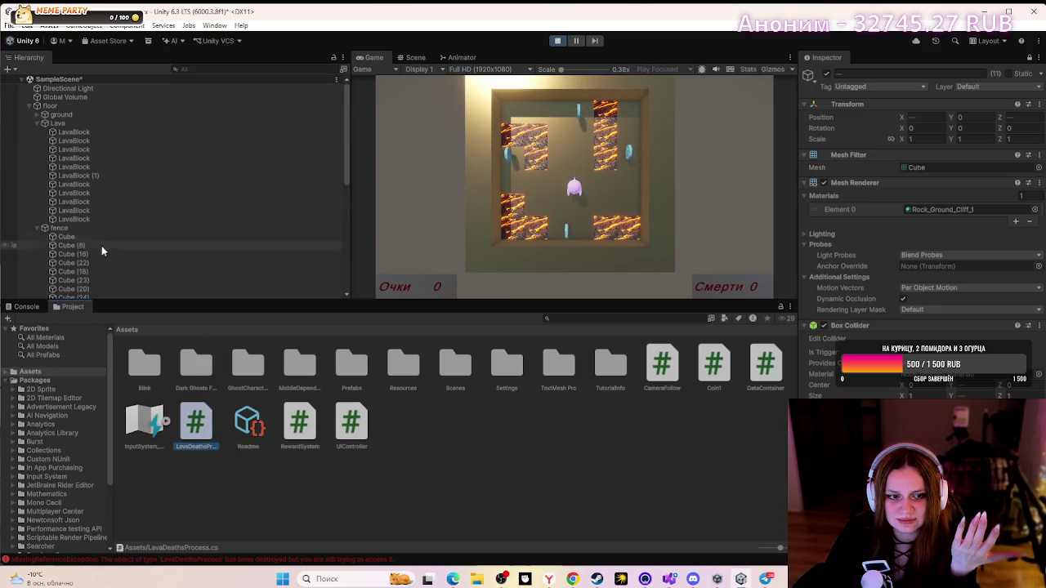
{"action": "left_click", "coordinate": [64, 132]}
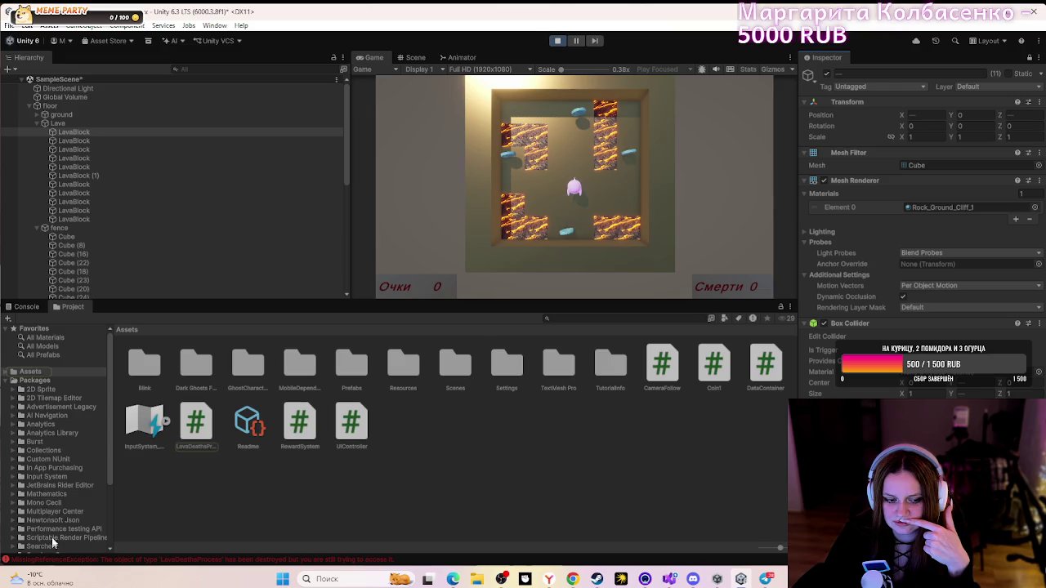
{"action": "left_click", "coordinate": [26, 307]}
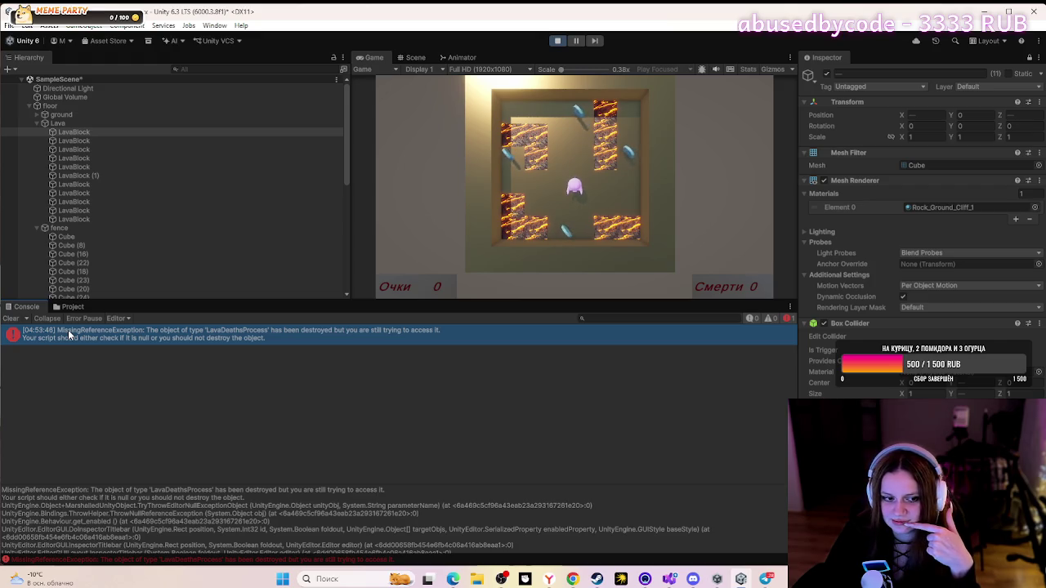
- Select the third LavaBlock and screenshot the MissingReferenceException error with Win+Shift+S
{"action": "left_click", "coordinate": [78, 149]}
{"action": "left_click", "coordinate": [82, 337]}
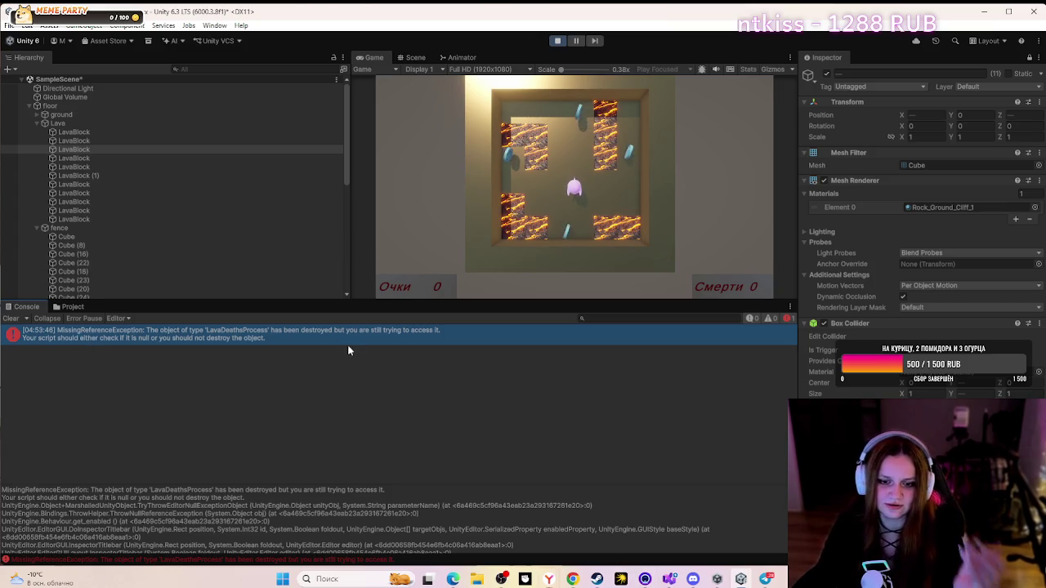
{"action": "key", "text": "super+shift+s"}
{"action": "mouse_move", "coordinate": [5, 313]}
{"action": "left_mouse_down"}
{"action": "mouse_move", "coordinate": [58, 339]}
{"action": "mouse_move", "coordinate": [641, 360]}
{"action": "left_mouse_up"}
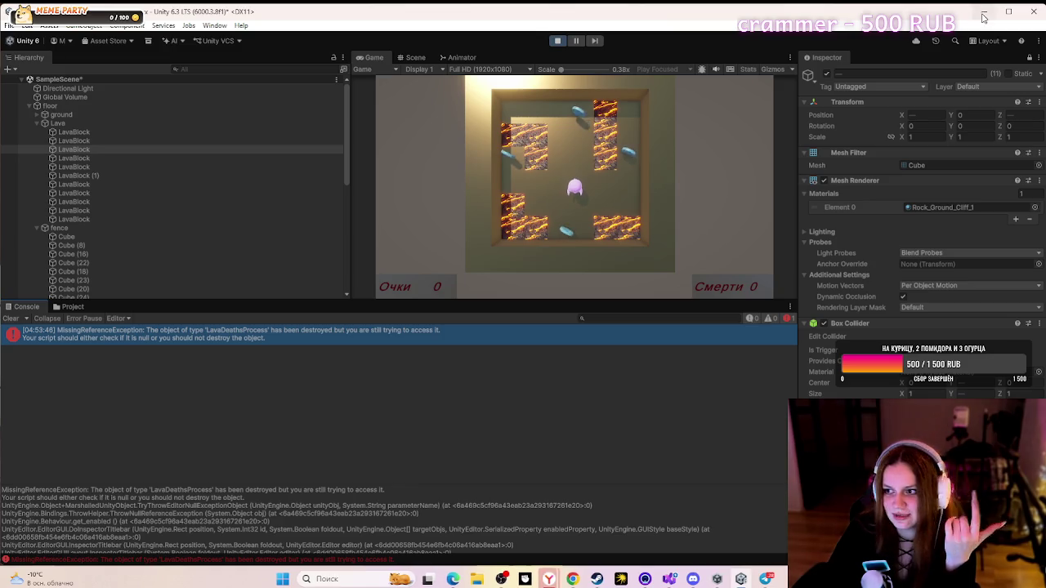
- Paste the error screenshot into Yandex Translate's Pictures page for a Russian translation
{"action": "left_click", "coordinate": [984, 11]}
{"action": "left_click", "coordinate": [573, 578]}
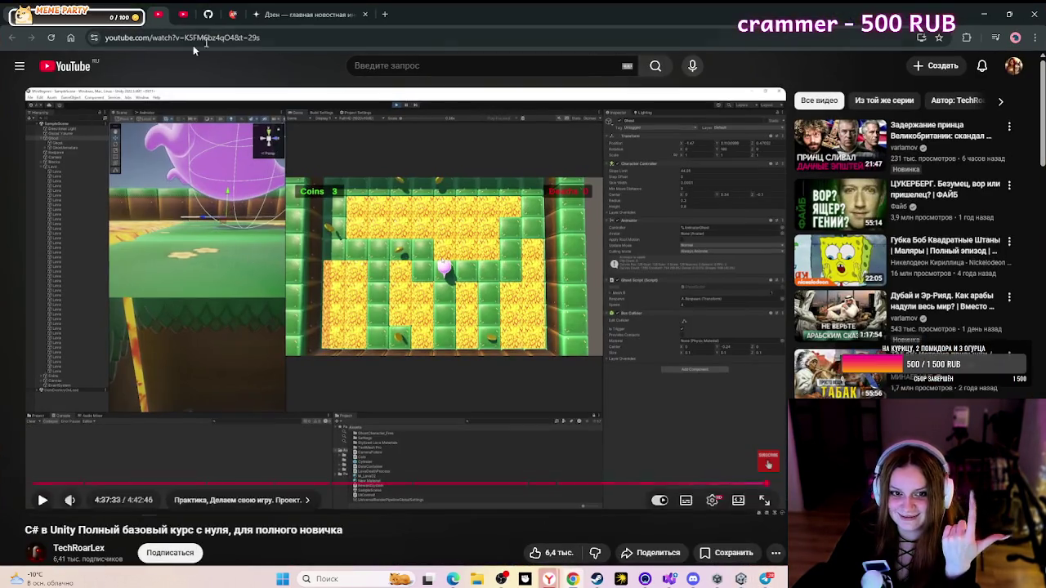
{"action": "left_click", "coordinate": [240, 15]}
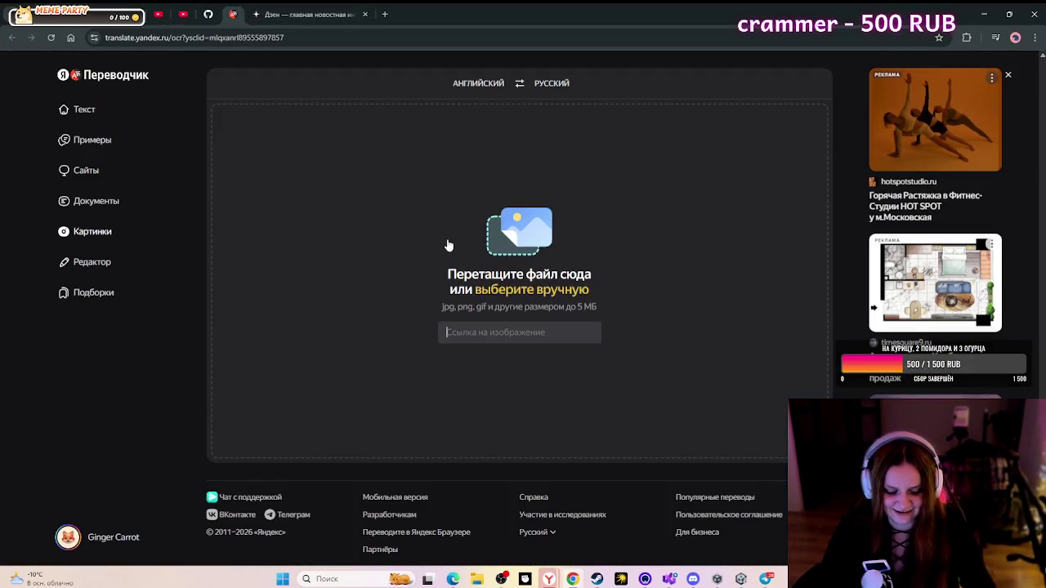
{"action": "key", "text": "ctrl+v"}
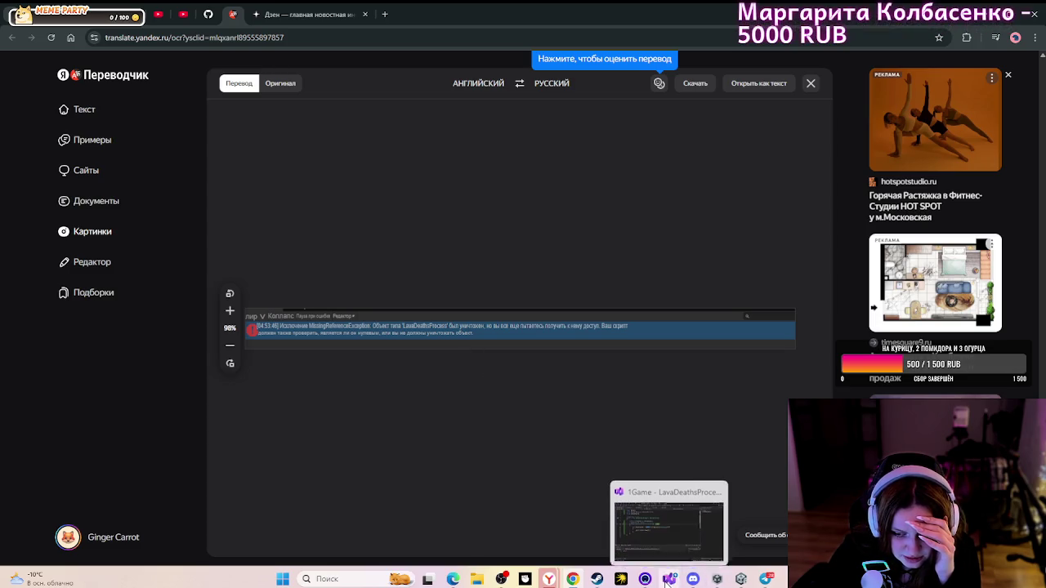
- Minimise Visual Studio and bring the Unity editor back to the front
{"action": "left_click", "coordinate": [668, 579]}
{"action": "left_click", "coordinate": [668, 580]}
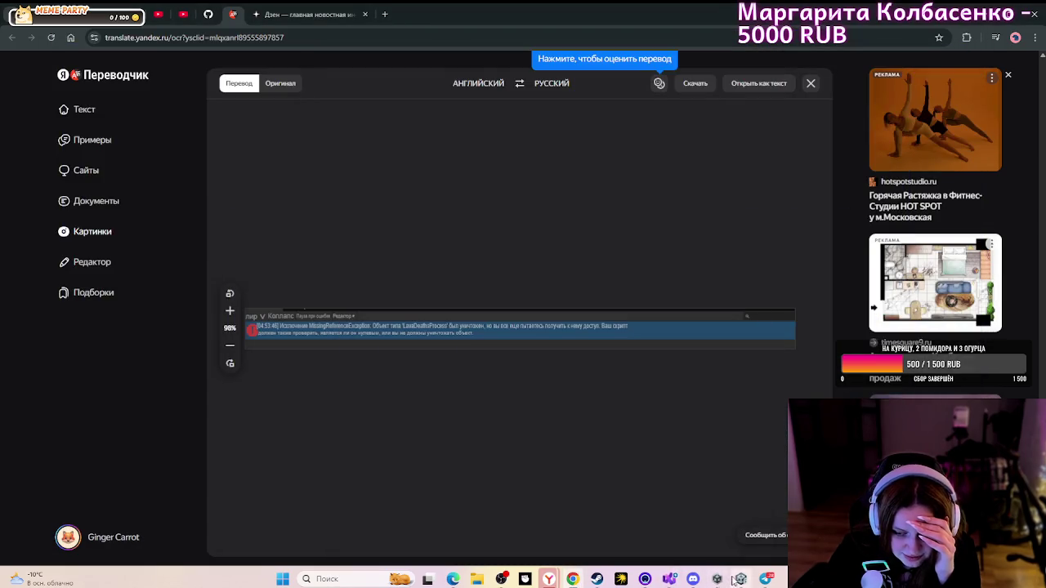
{"action": "left_click", "coordinate": [716, 580]}
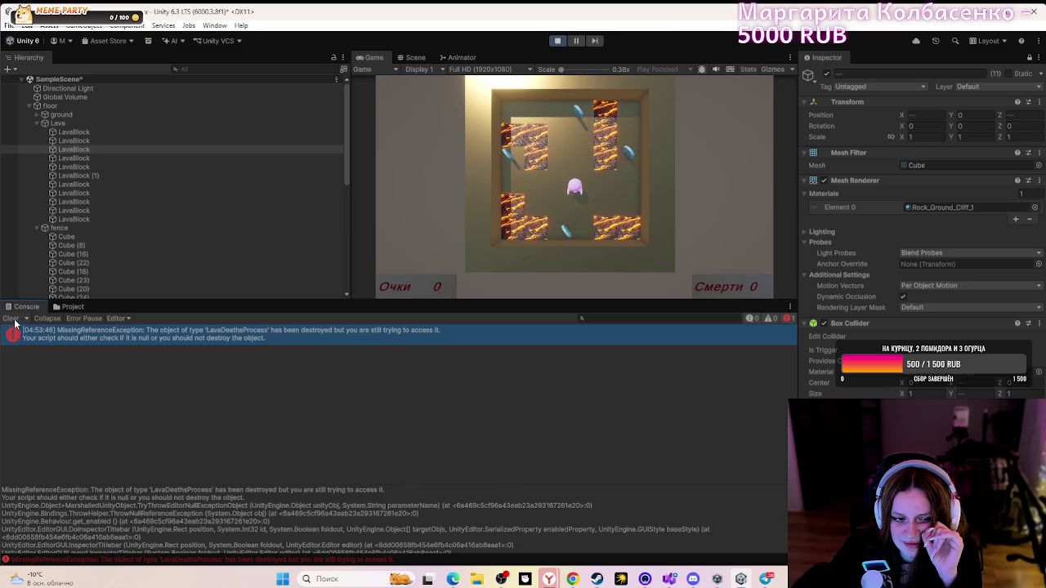
- Switch to the Project tab, stop the play test and select the first LavaBlock
{"action": "left_click", "coordinate": [55, 309]}
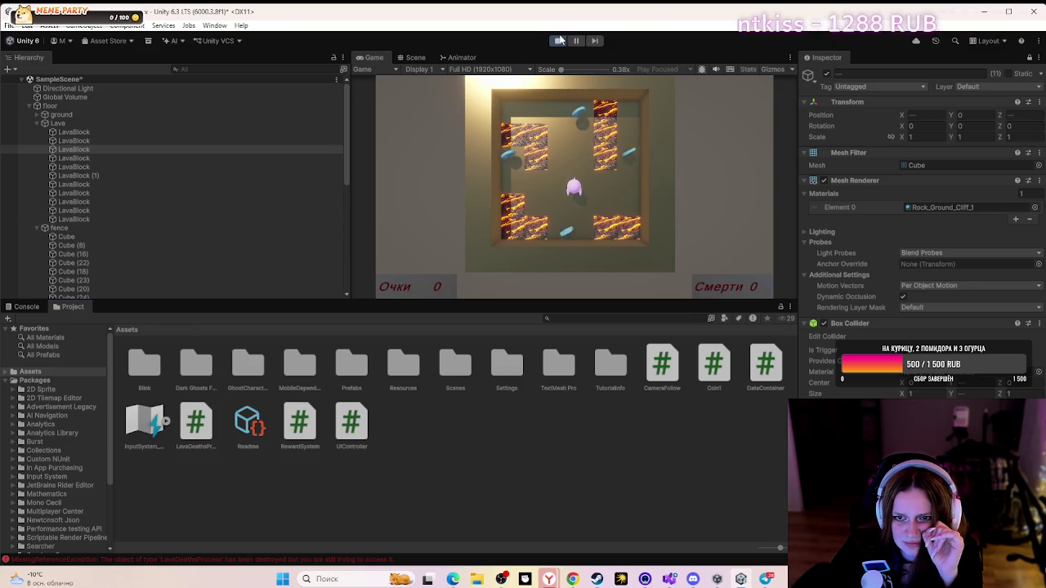
{"action": "left_click", "coordinate": [557, 40]}
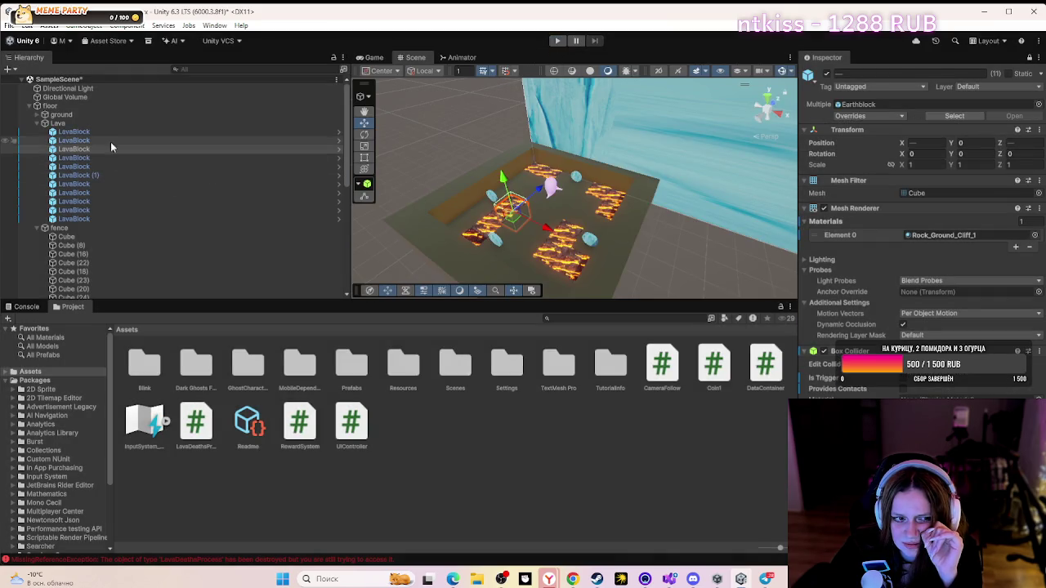
{"action": "left_click", "coordinate": [114, 131]}
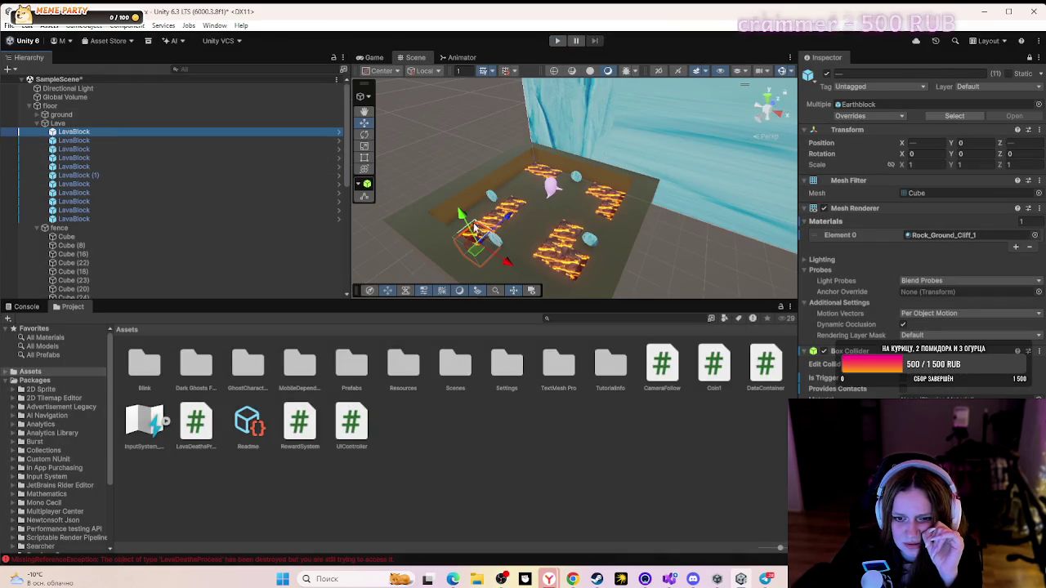
{"action": "scroll", "coordinate": [482, 228], "scroll_direction": "up", "scroll_amount": 1}
{"action": "scroll", "coordinate": [482, 227], "scroll_direction": "up", "scroll_amount": 3}
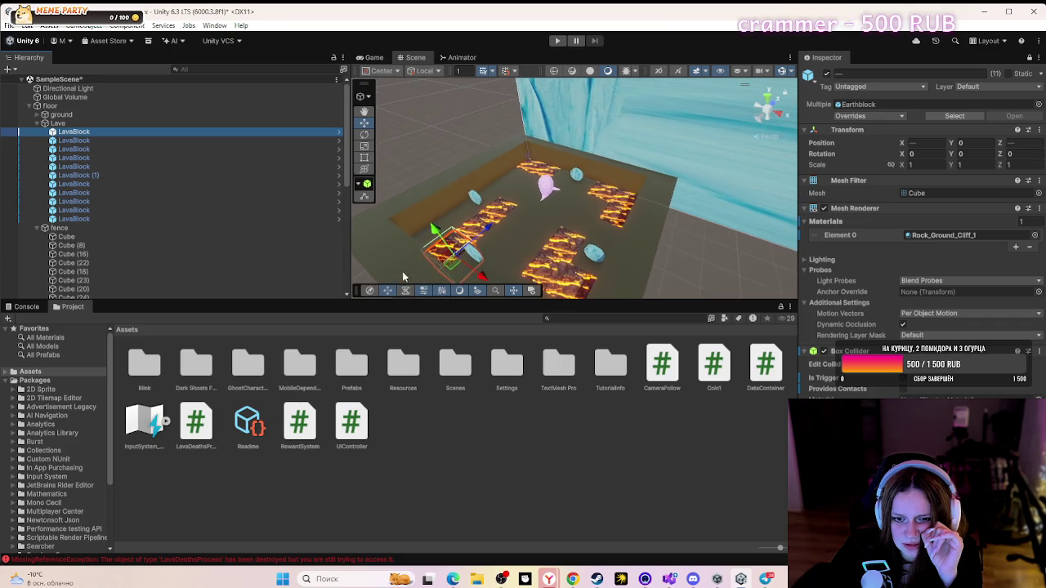
- Select lava and ground blocks in the Scene view to tell them apart
{"action": "left_click", "coordinate": [462, 235]}
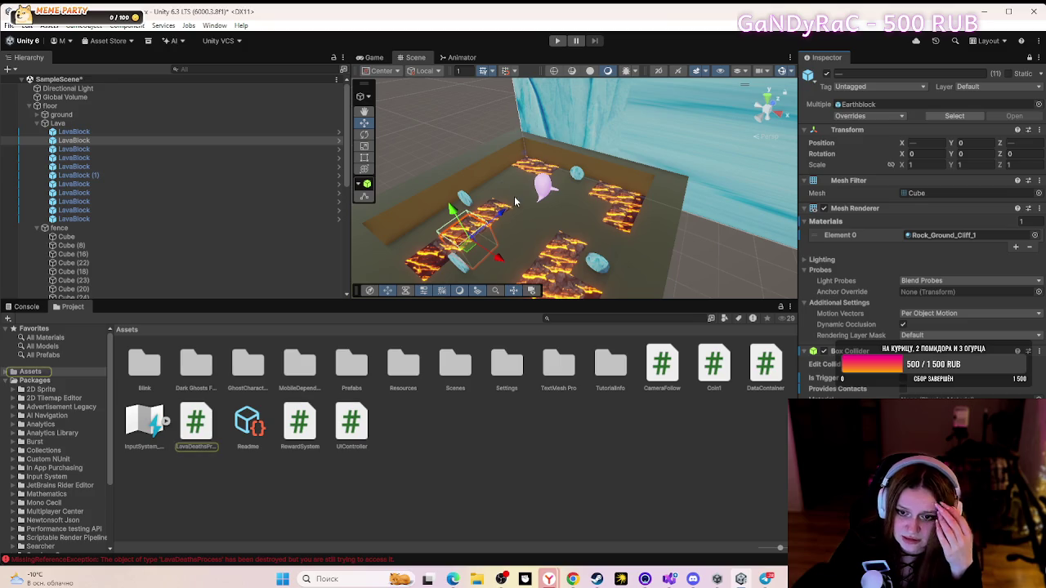
{"action": "left_click", "coordinate": [730, 271]}
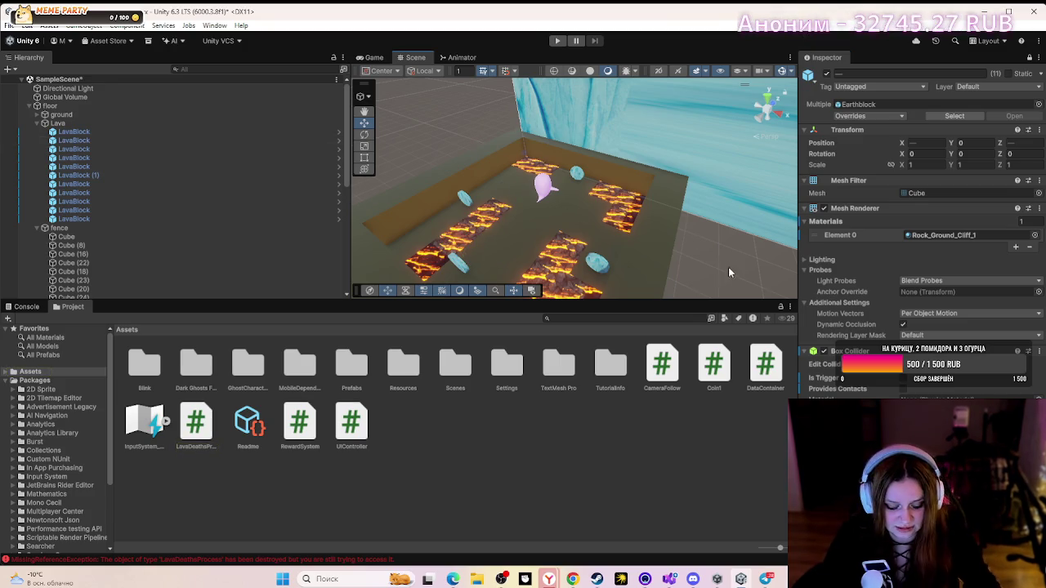
{"action": "left_click", "coordinate": [464, 236]}
{"action": "left_click", "coordinate": [580, 236]}
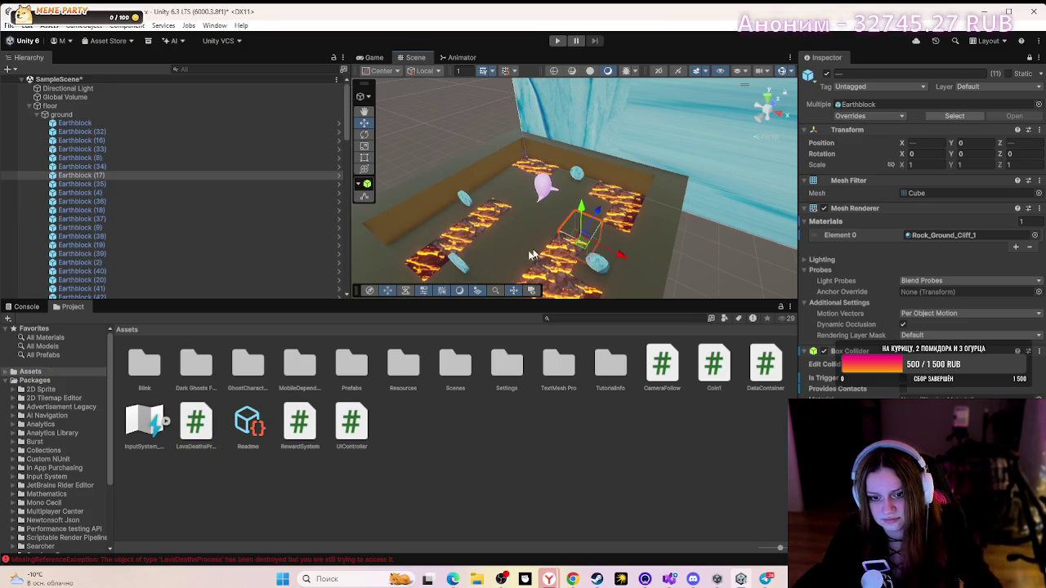
- Read the Console errors and fold away the ground block list
{"action": "left_click", "coordinate": [25, 307]}
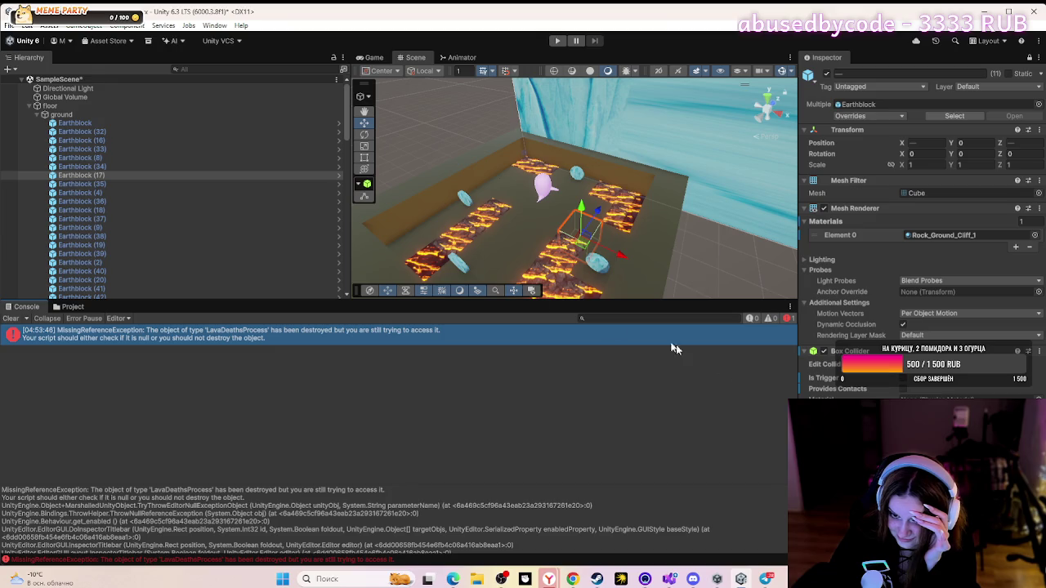
{"action": "scroll", "coordinate": [82, 205], "scroll_direction": "down", "scroll_amount": 8}
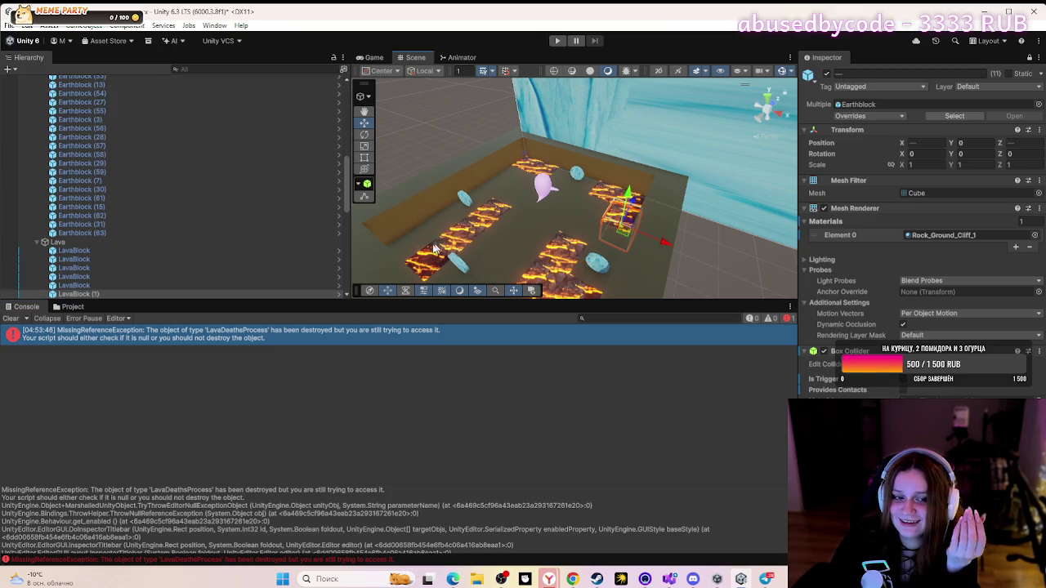
{"action": "scroll", "coordinate": [24, 204], "scroll_direction": "up", "scroll_amount": 10}
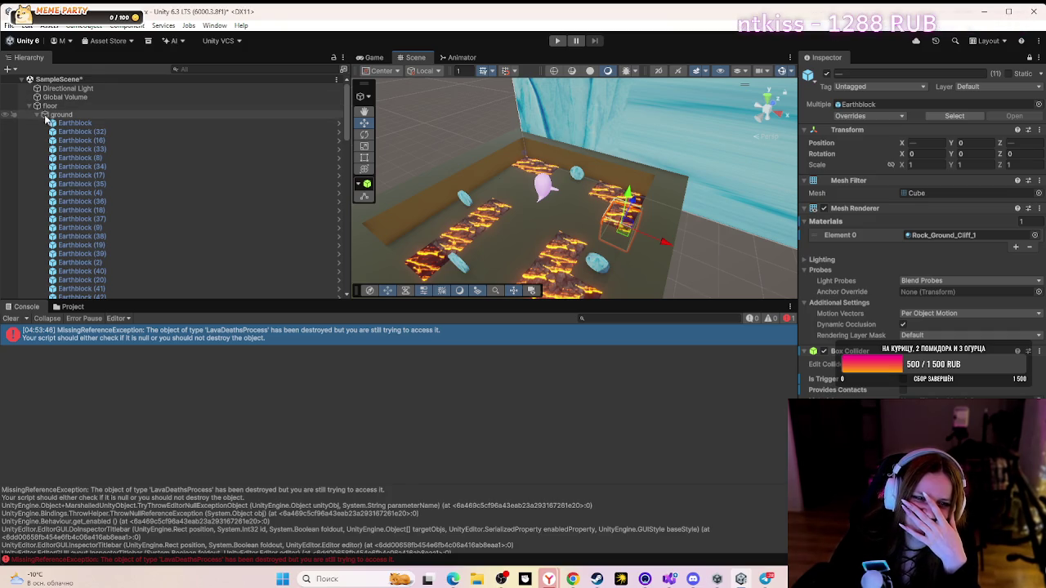
{"action": "left_click", "coordinate": [36, 115]}
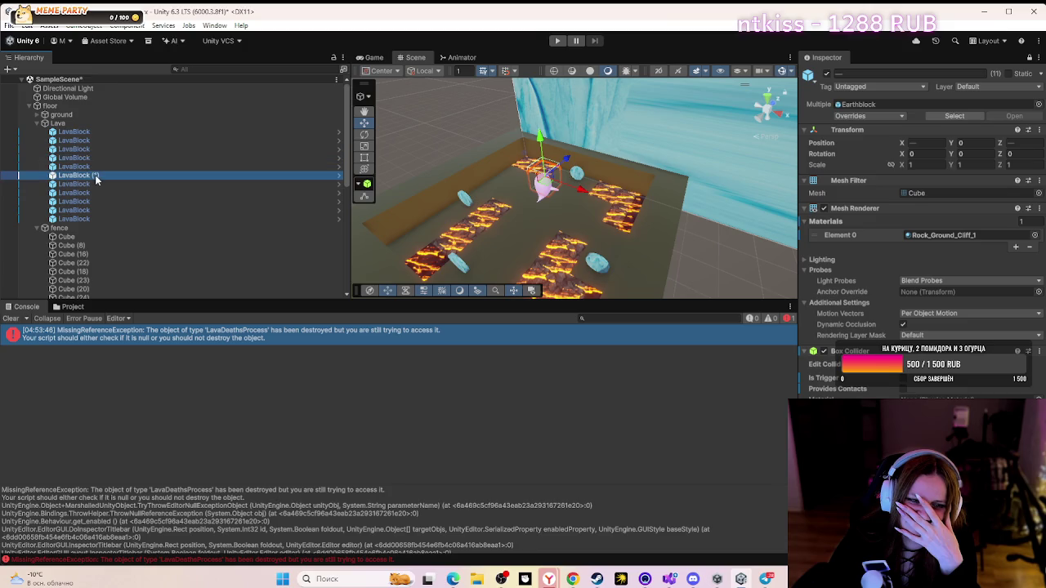
- Cycle through the overlapping lava and ground blocks at the maze's left, ending on the Lava group
{"action": "left_click", "coordinate": [514, 243]}
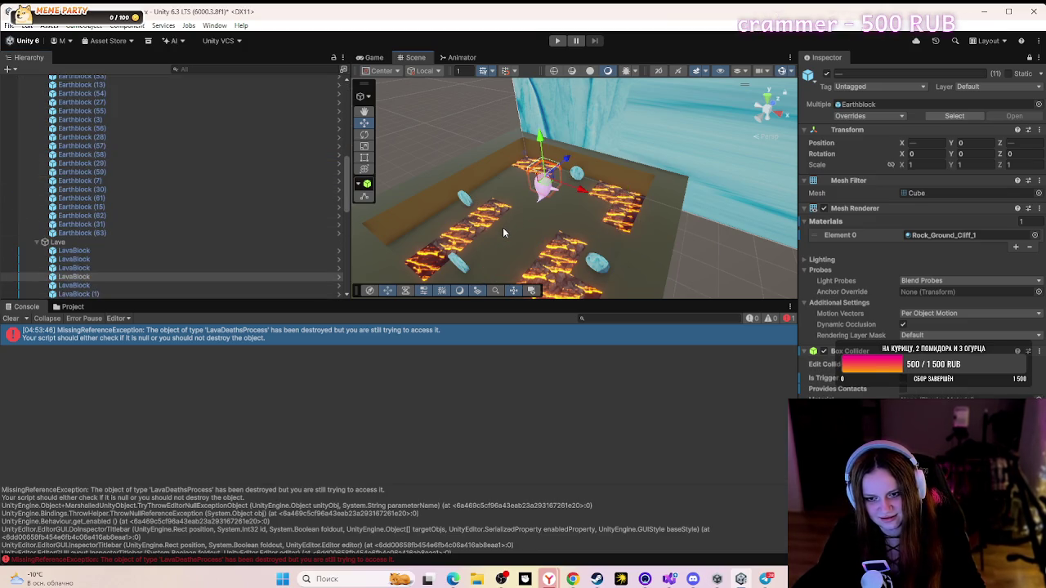
{"action": "left_click", "coordinate": [500, 229]}
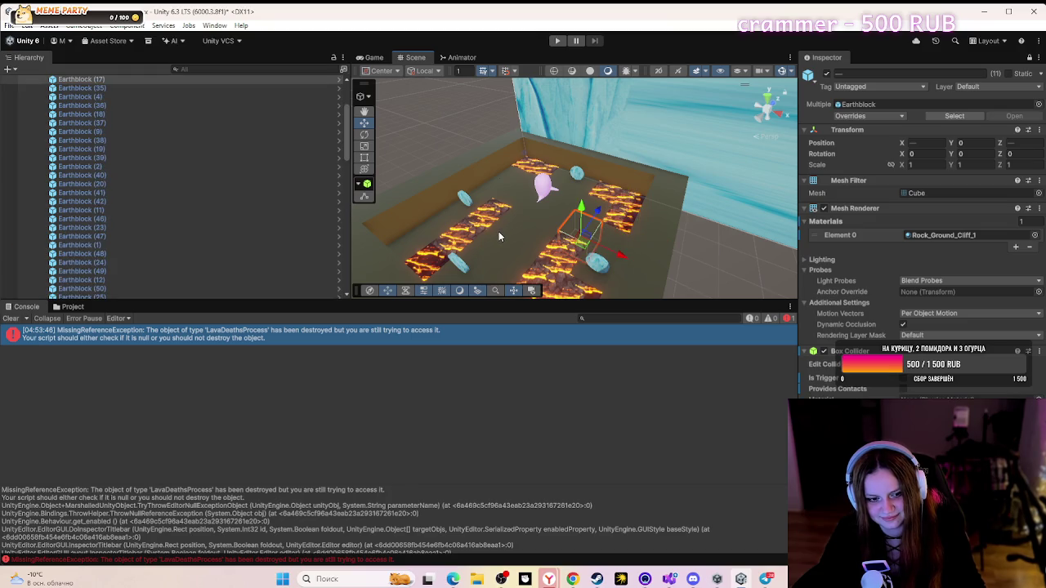
{"action": "left_click", "coordinate": [498, 236]}
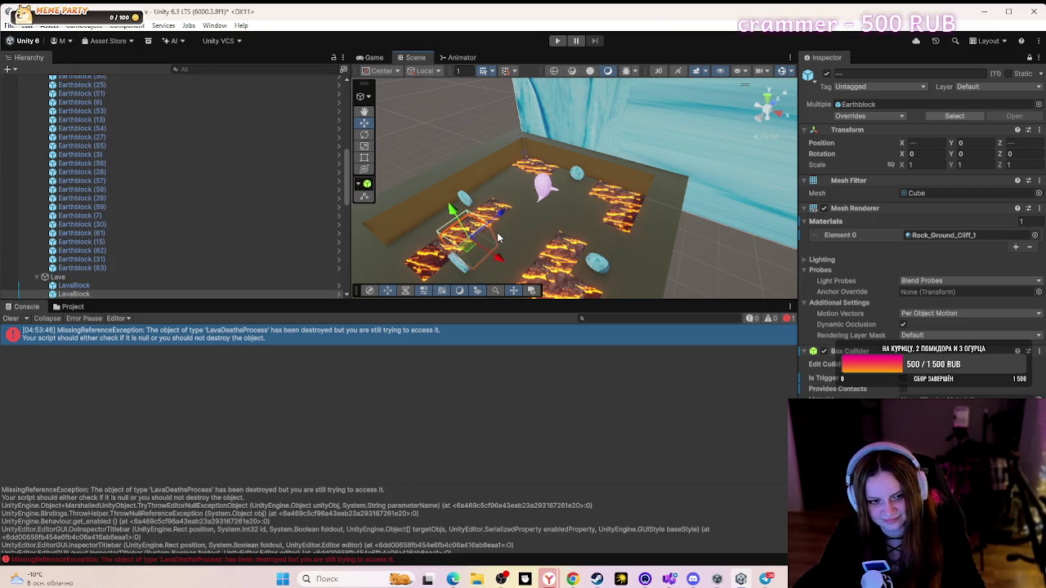
{"action": "left_click", "coordinate": [497, 236]}
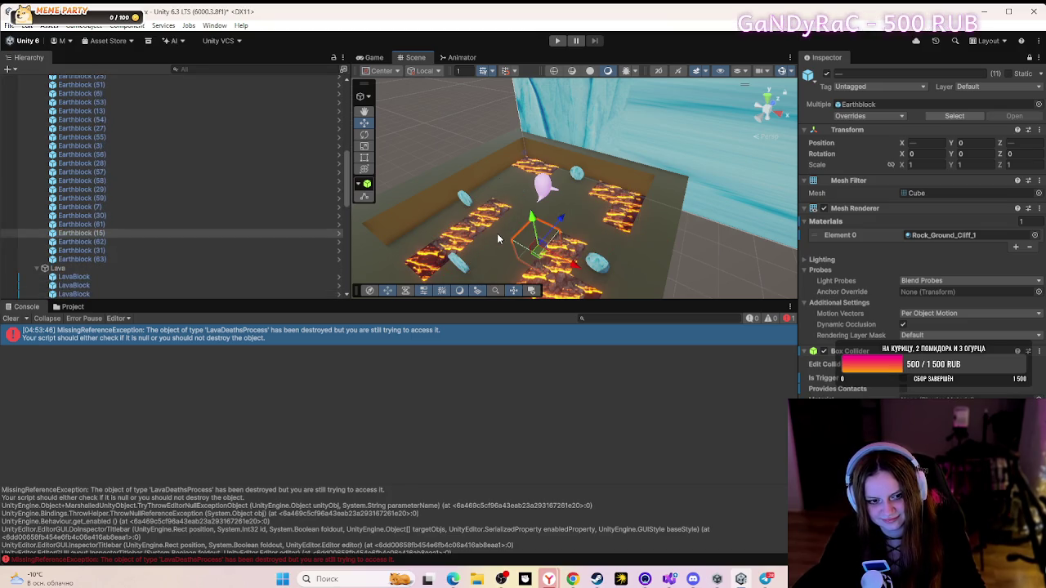
{"action": "left_click", "coordinate": [498, 237]}
{"action": "left_click", "coordinate": [498, 237]}
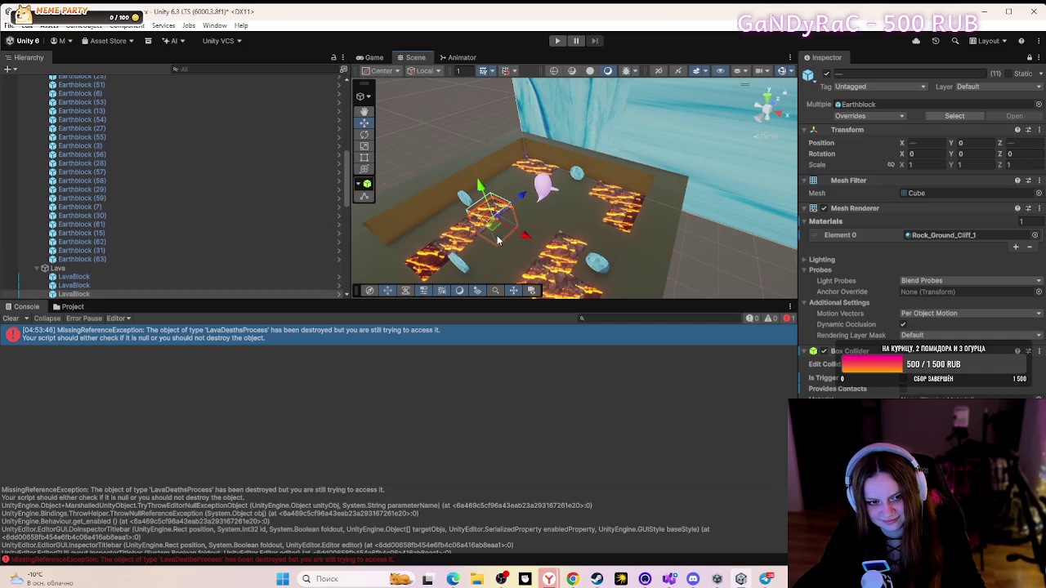
{"action": "left_click", "coordinate": [496, 237]}
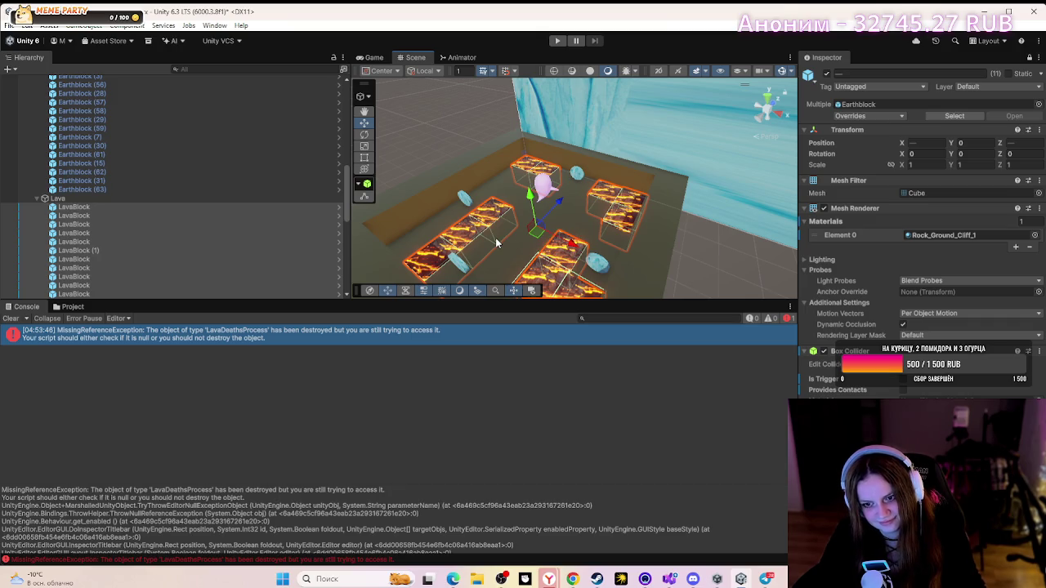
{"action": "left_click", "coordinate": [495, 238]}
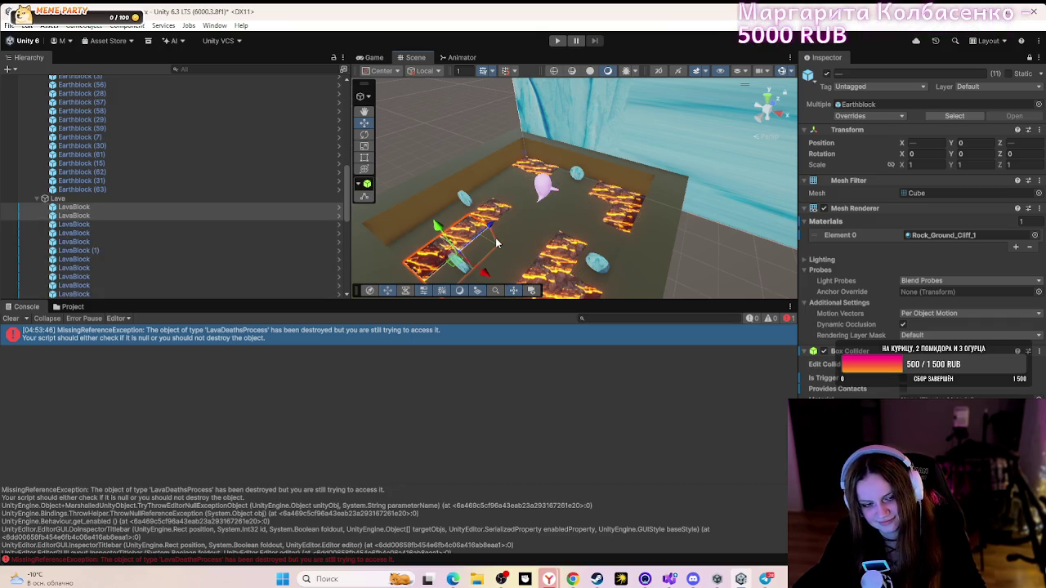
{"action": "left_click", "coordinate": [495, 238]}
{"action": "left_click", "coordinate": [495, 238]}
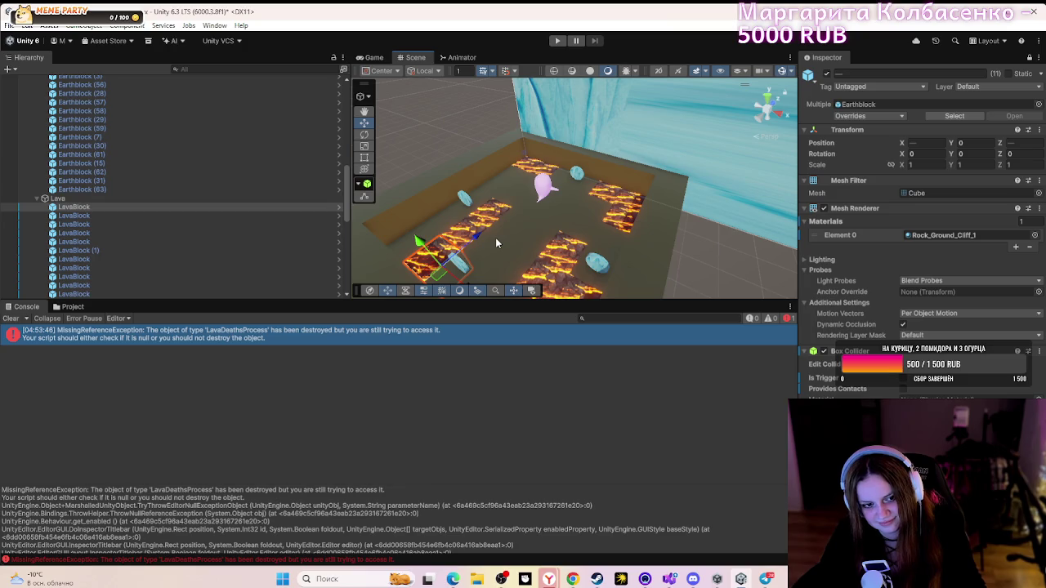
{"action": "left_click", "coordinate": [495, 237]}
{"action": "left_click", "coordinate": [496, 237]}
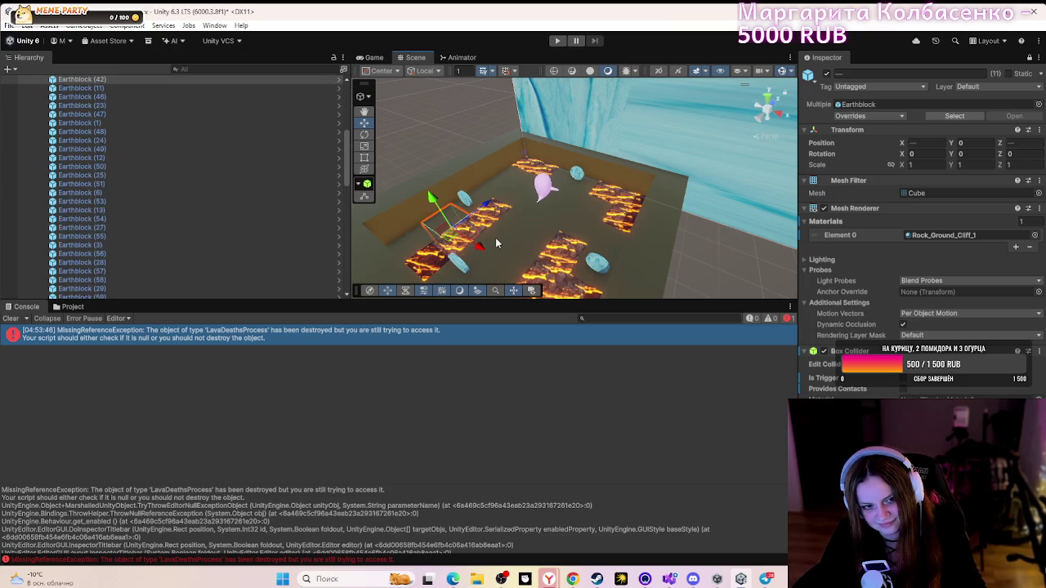
{"action": "left_click", "coordinate": [496, 237]}
{"action": "left_click", "coordinate": [495, 237]}
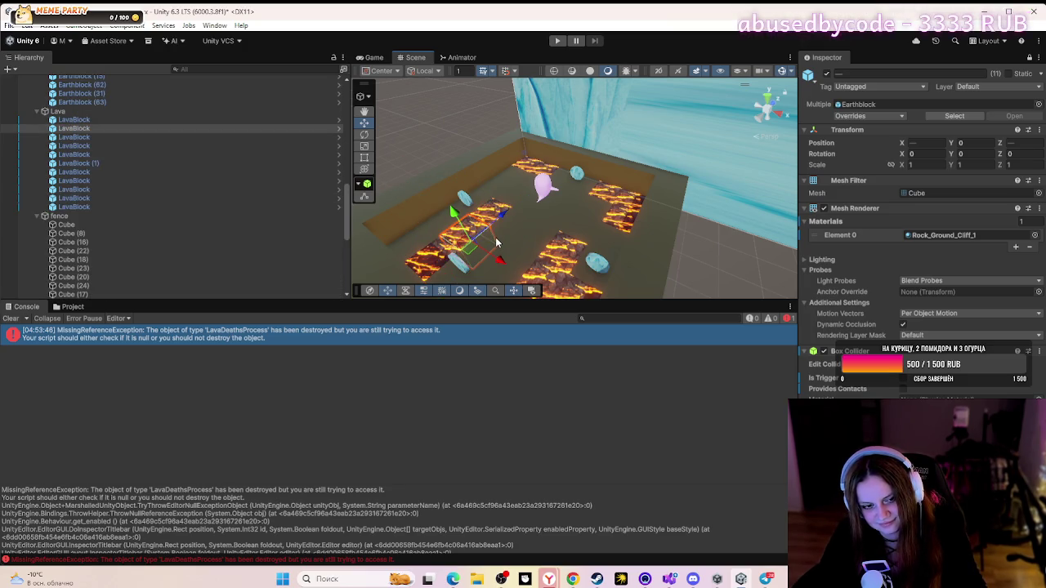
{"action": "left_click", "coordinate": [496, 242]}
{"action": "left_click", "coordinate": [495, 241]}
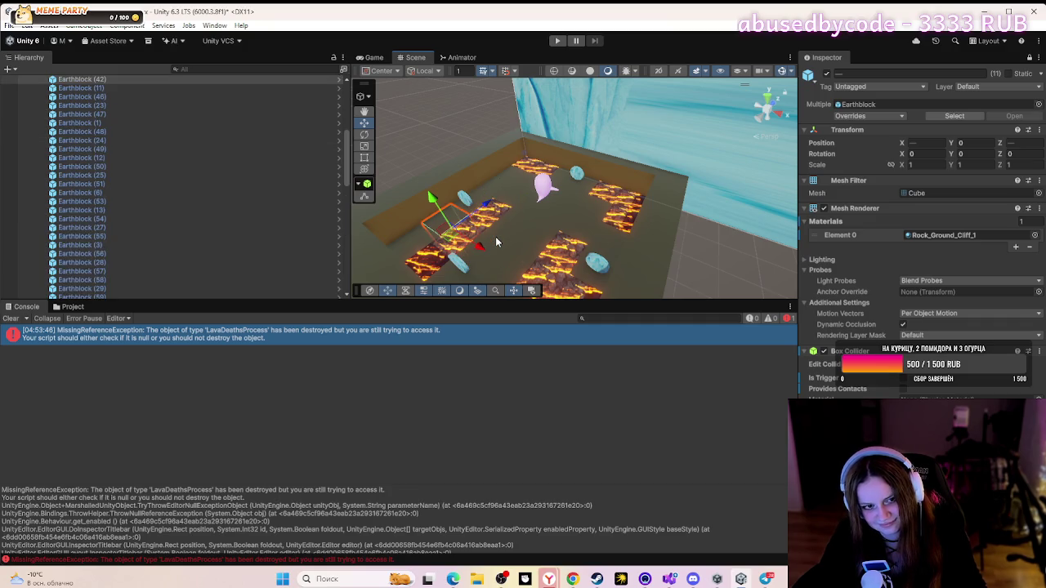
{"action": "left_click", "coordinate": [495, 241]}
{"action": "left_click", "coordinate": [495, 241]}
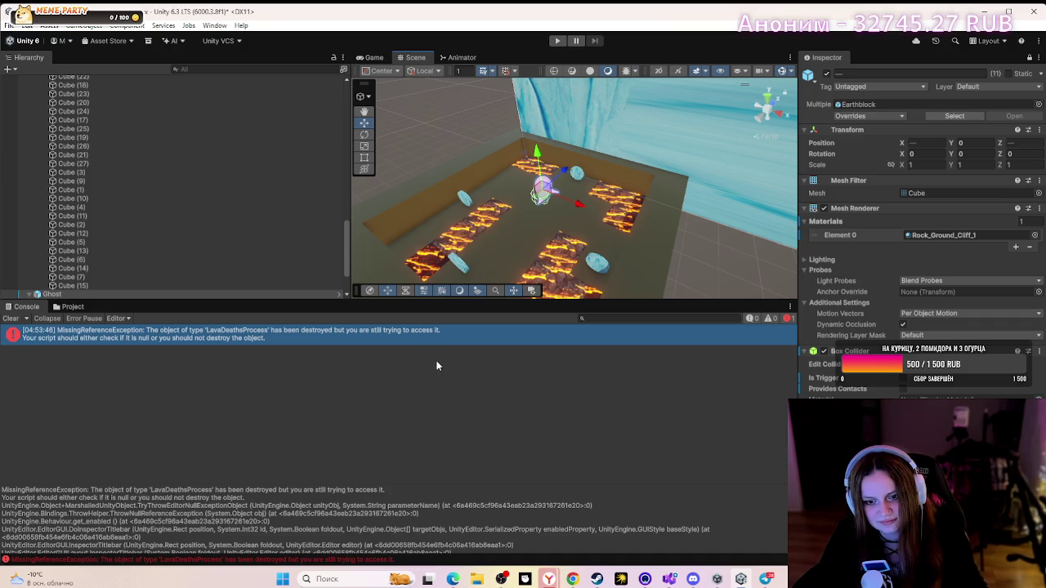
- Run a brief play test of the maze, stopping it with Ctrl+P
{"action": "left_click", "coordinate": [556, 41]}
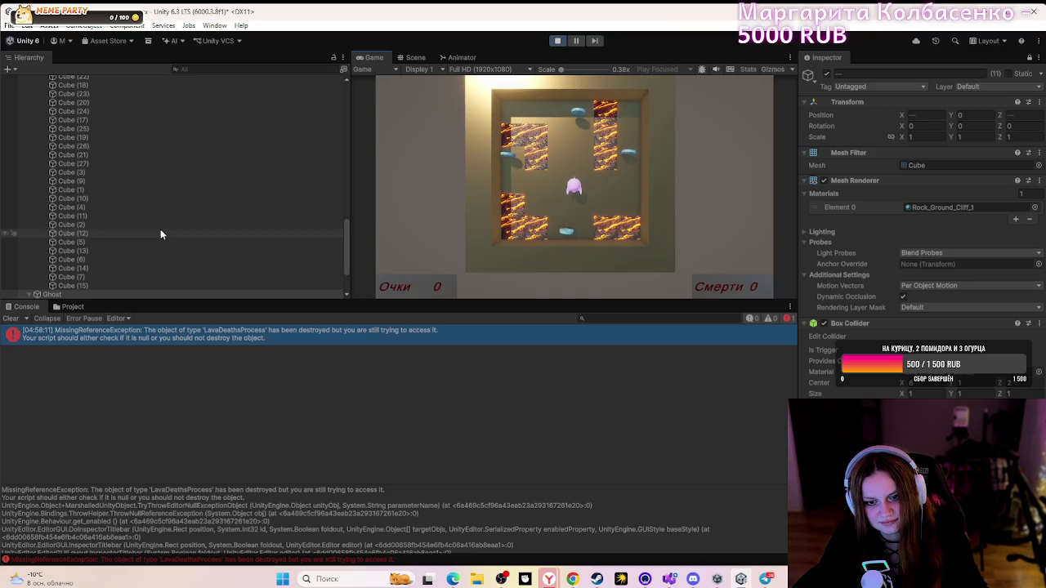
{"action": "key", "text": "ctrl+p"}
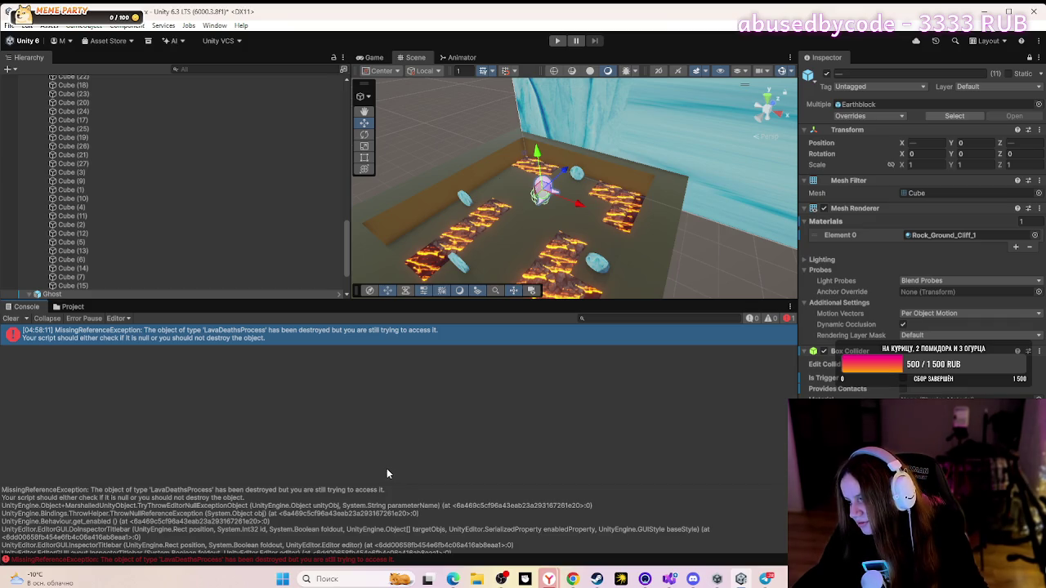
{"action": "scroll", "coordinate": [219, 290], "scroll_direction": "down", "scroll_amount": 10}
{"action": "scroll", "coordinate": [215, 296], "scroll_direction": "up", "scroll_amount": 3}
{"action": "scroll", "coordinate": [277, 293], "scroll_direction": "up", "scroll_amount": 3}
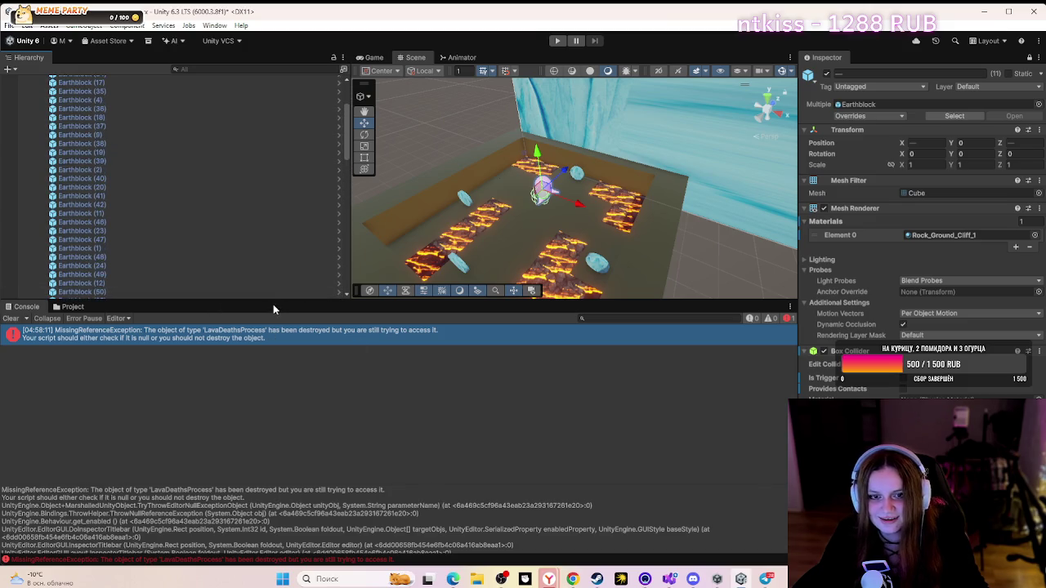
{"action": "scroll", "coordinate": [314, 292], "scroll_direction": "up", "scroll_amount": 15}
- Fold the ground, Lava and fence groups, expand Ghost, and show the Project panel
{"action": "left_click", "coordinate": [37, 115]}
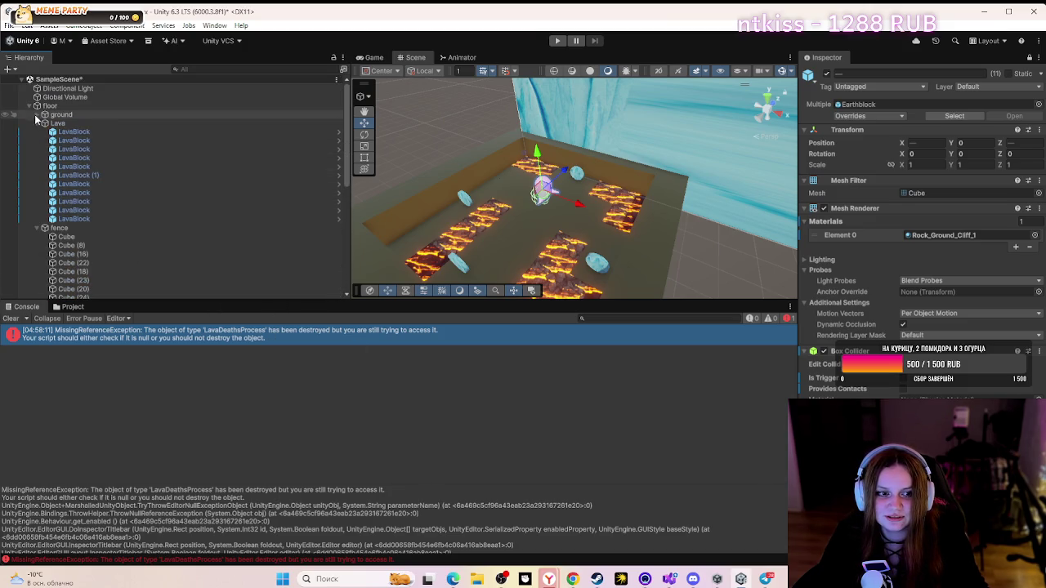
{"action": "left_click", "coordinate": [36, 123]}
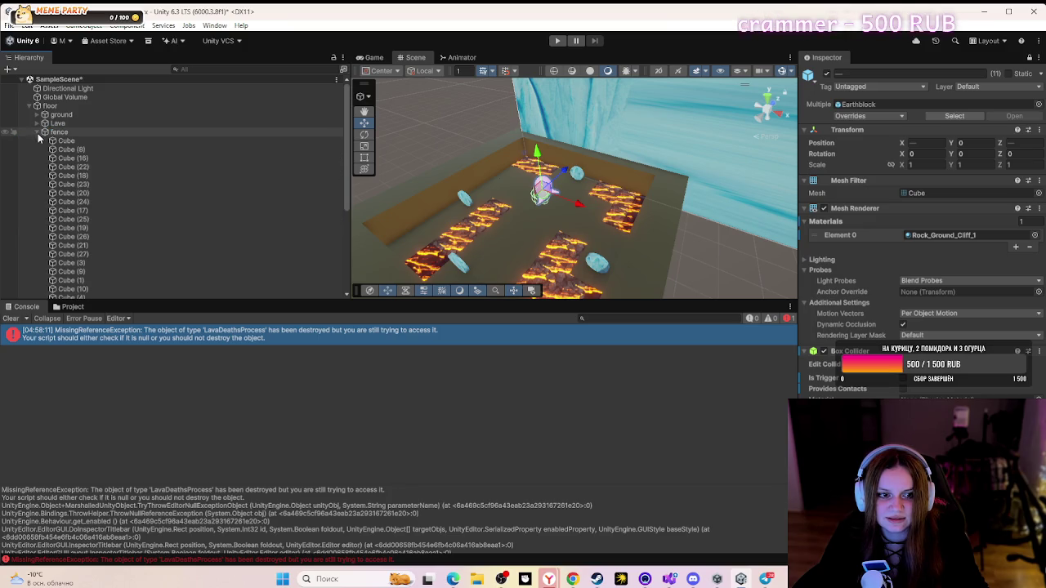
{"action": "left_click", "coordinate": [36, 132]}
{"action": "left_click", "coordinate": [36, 141]}
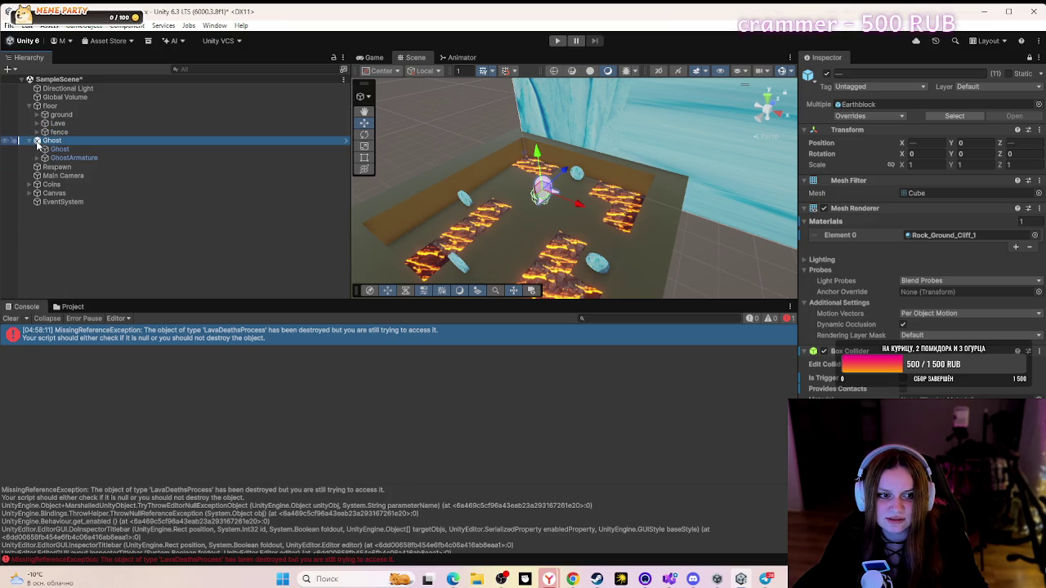
{"action": "left_click", "coordinate": [73, 307]}
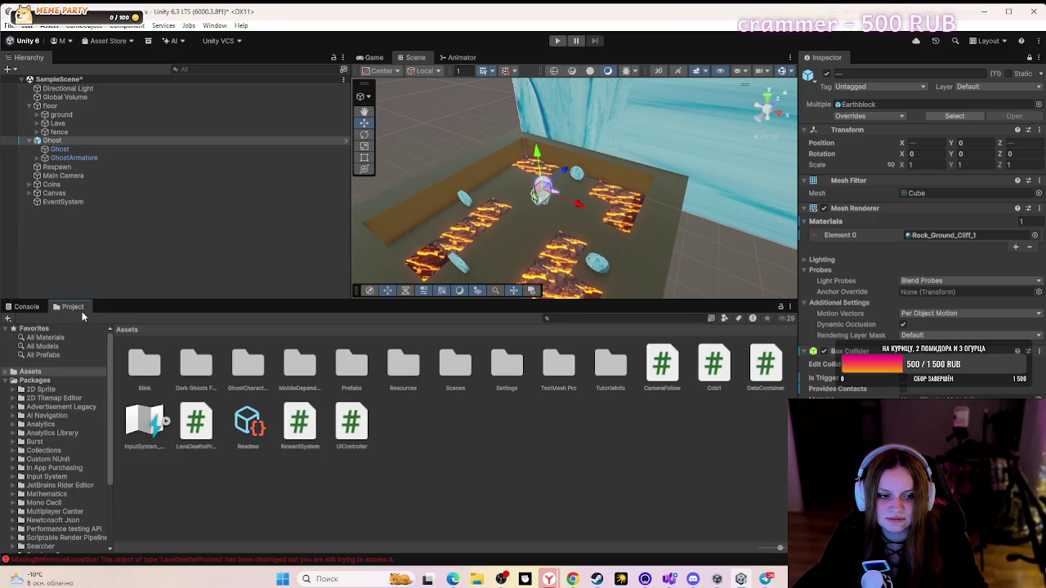
- Return to the Console, start a new play test, then switch to Visual Studio
{"action": "left_click", "coordinate": [39, 310]}
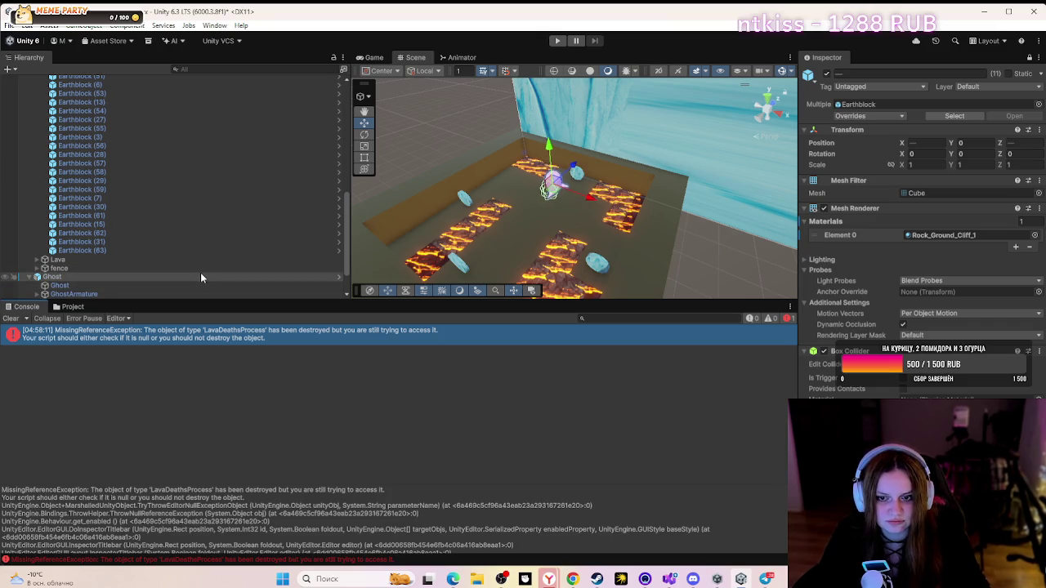
{"action": "left_click", "coordinate": [560, 41]}
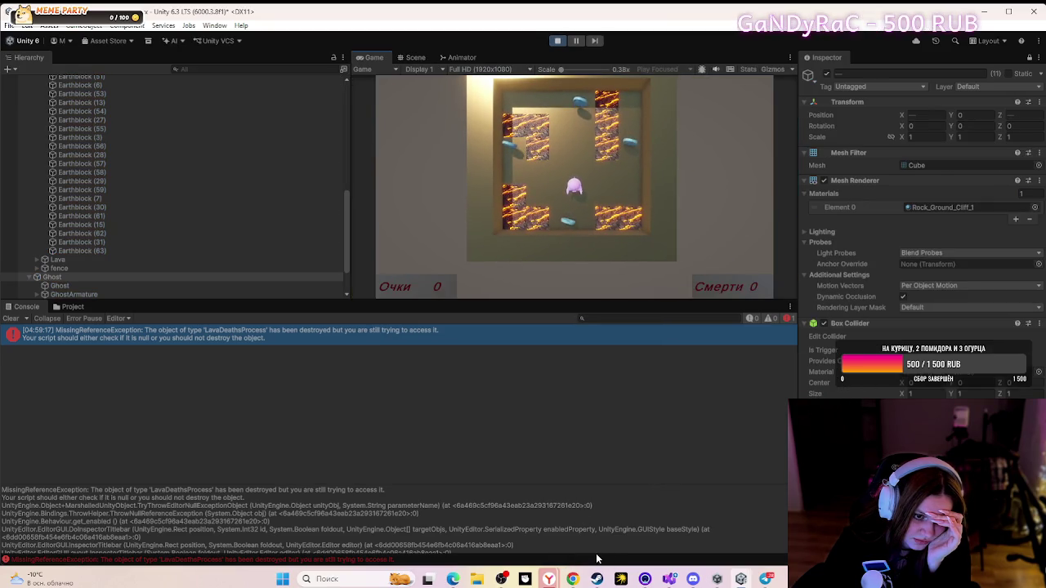
{"action": "left_click", "coordinate": [669, 579]}
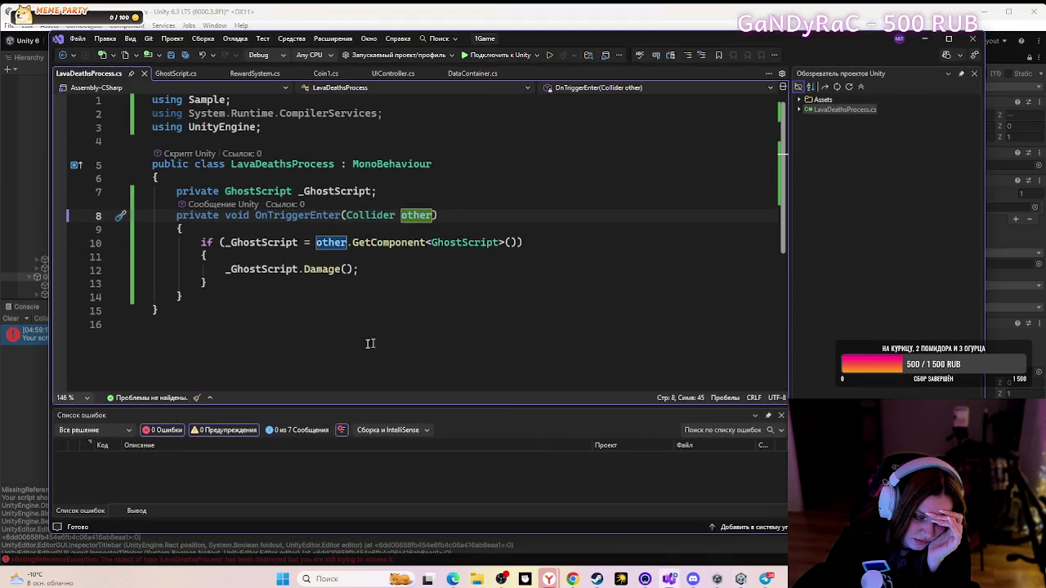
{"action": "left_click", "coordinate": [273, 334]}
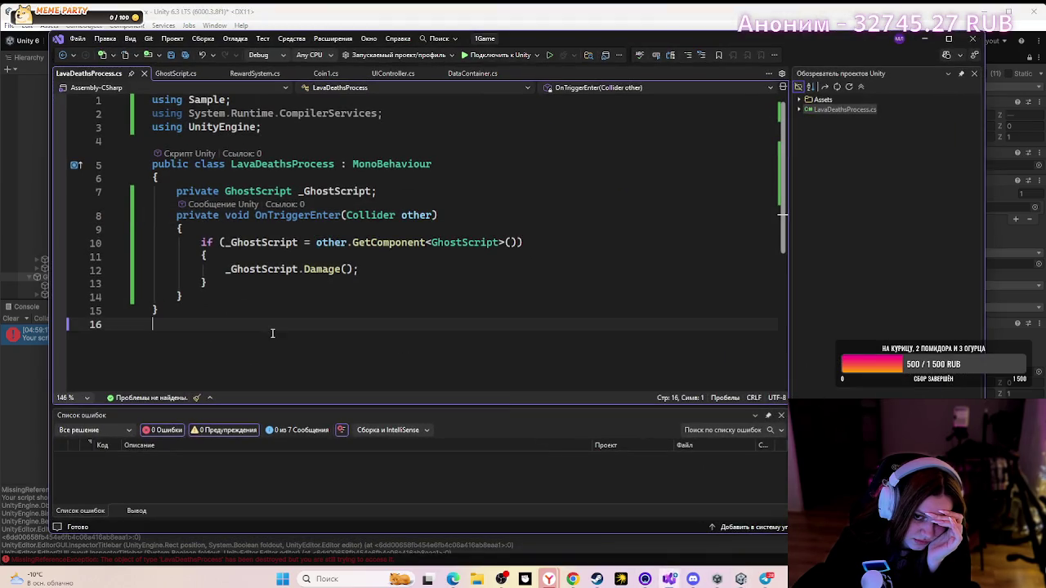
{"action": "double_click", "coordinate": [397, 216]}
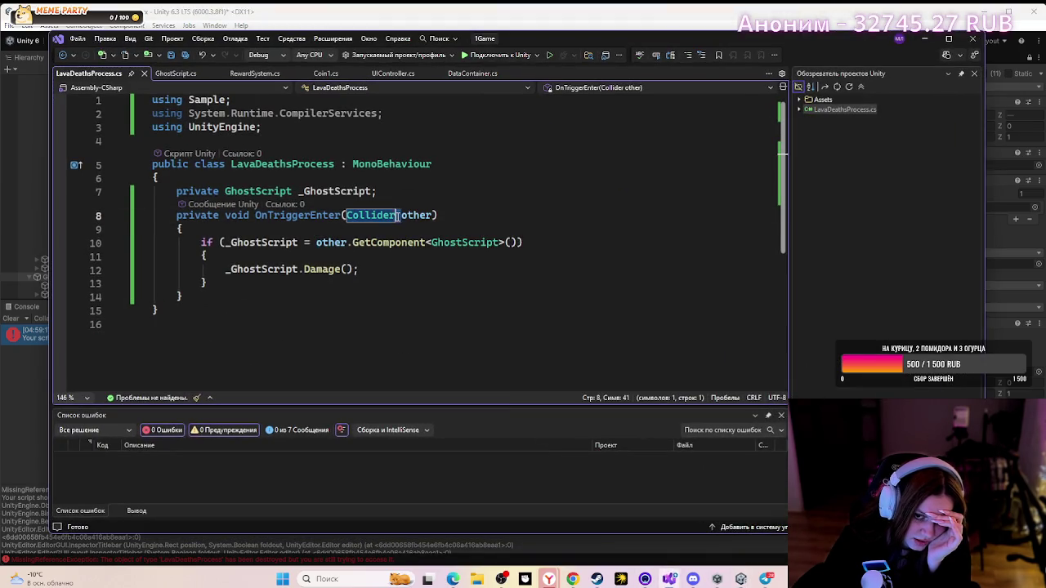
{"action": "key", "text": "Right"}
{"action": "key", "text": "Delete"}
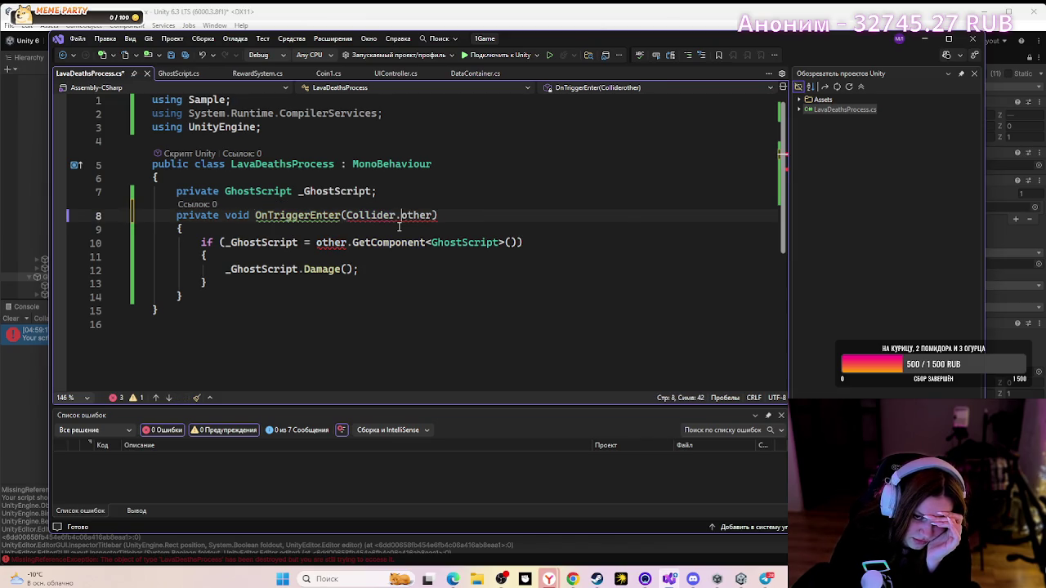
{"action": "type", "text": "."}
{"action": "left_click", "coordinate": [392, 324]}
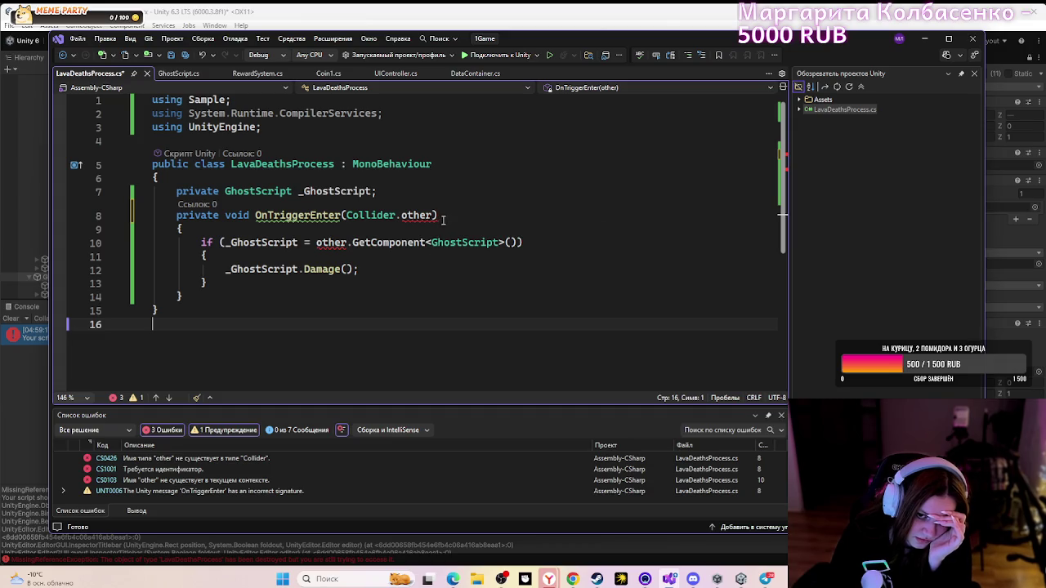
{"action": "mouse_move", "coordinate": [442, 220]}
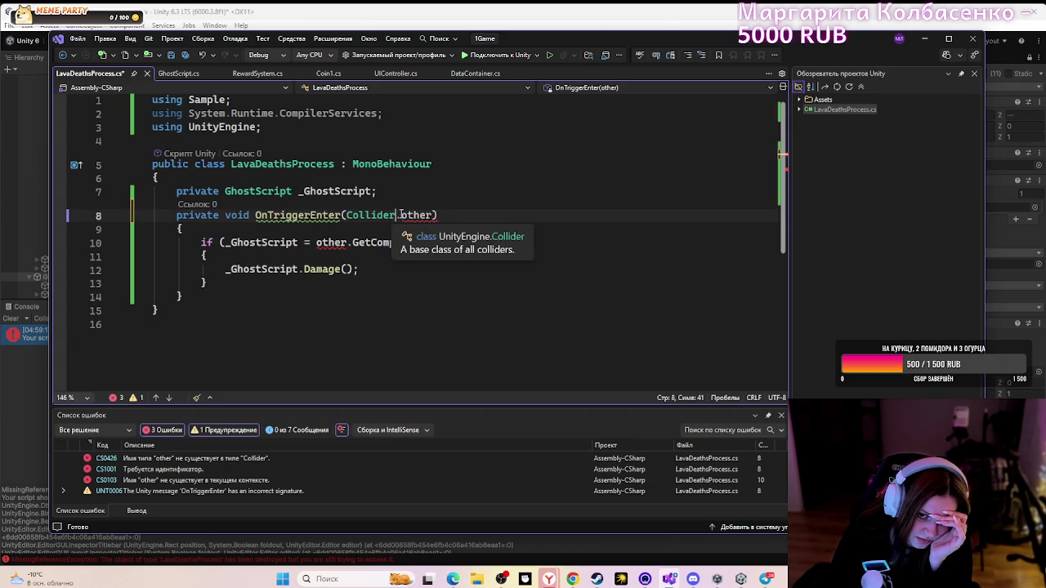
{"action": "left_click", "coordinate": [437, 214]}
{"action": "key", "text": "Left"}
{"action": "key", "text": "Left"}
{"action": "key", "text": "Left"}
{"action": "key", "text": "BackSpace"}
{"action": "left_click", "coordinate": [523, 295]}
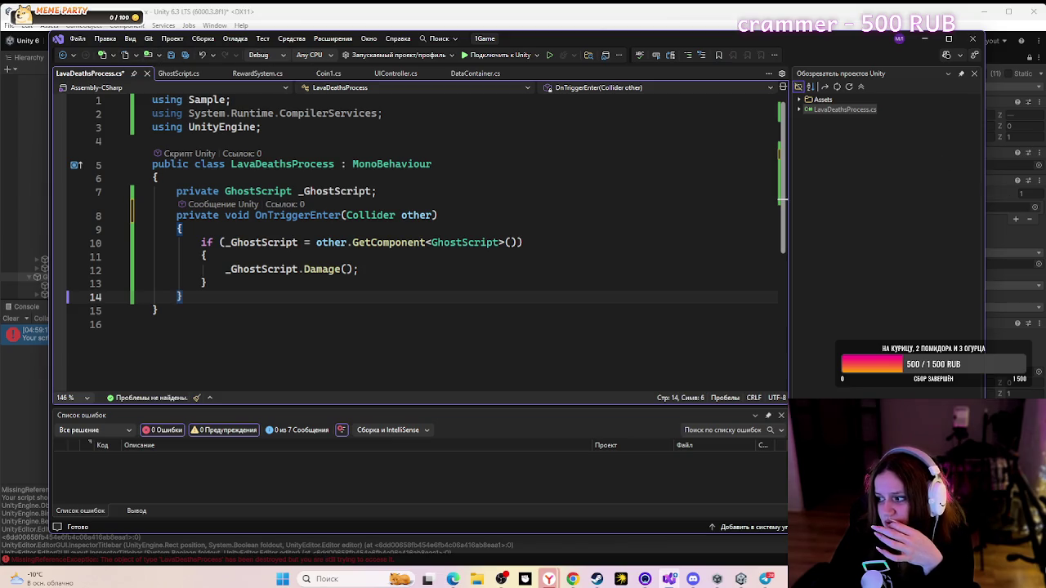
{"action": "key", "text": "Print"}
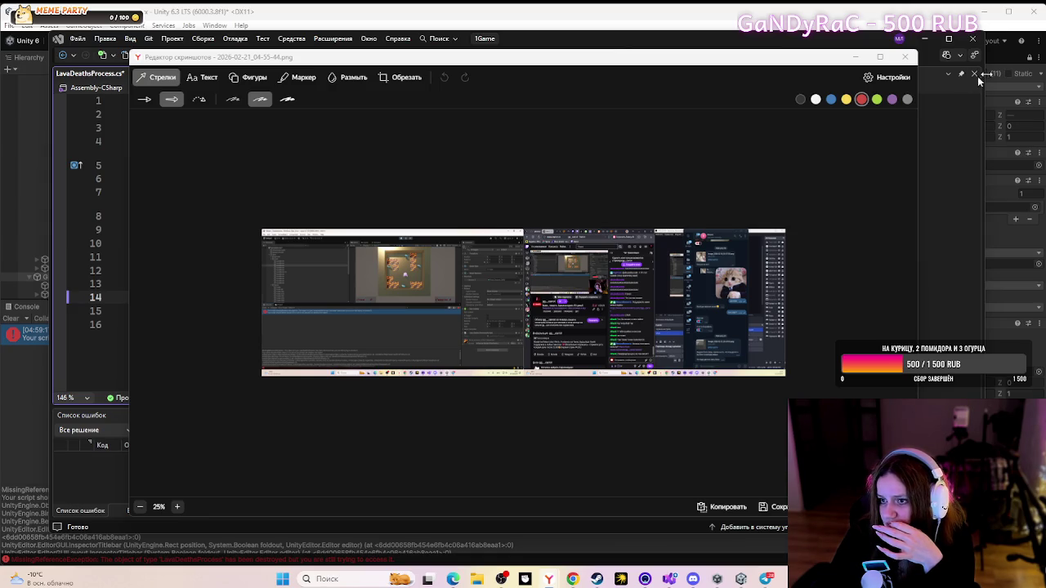
{"action": "left_click", "coordinate": [904, 56]}
{"action": "left_click", "coordinate": [554, 394]}
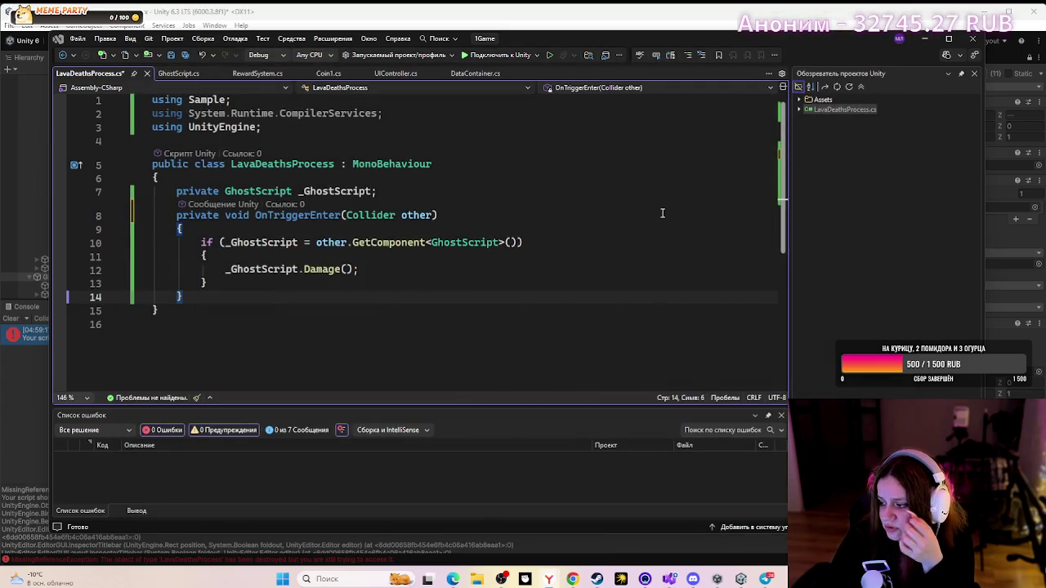
{"action": "left_click", "coordinate": [621, 308]}
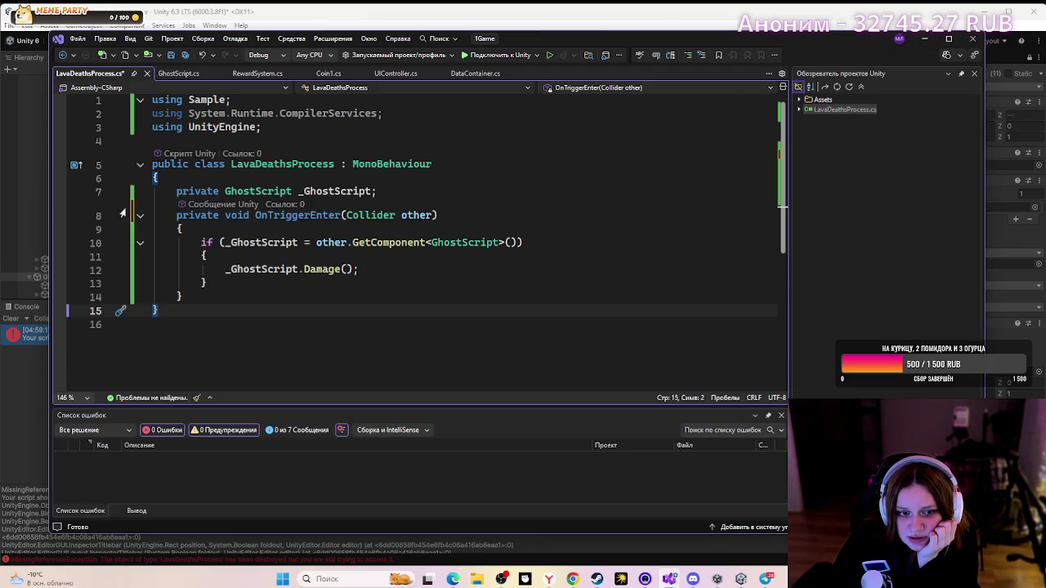
{"action": "left_click", "coordinate": [249, 214]}
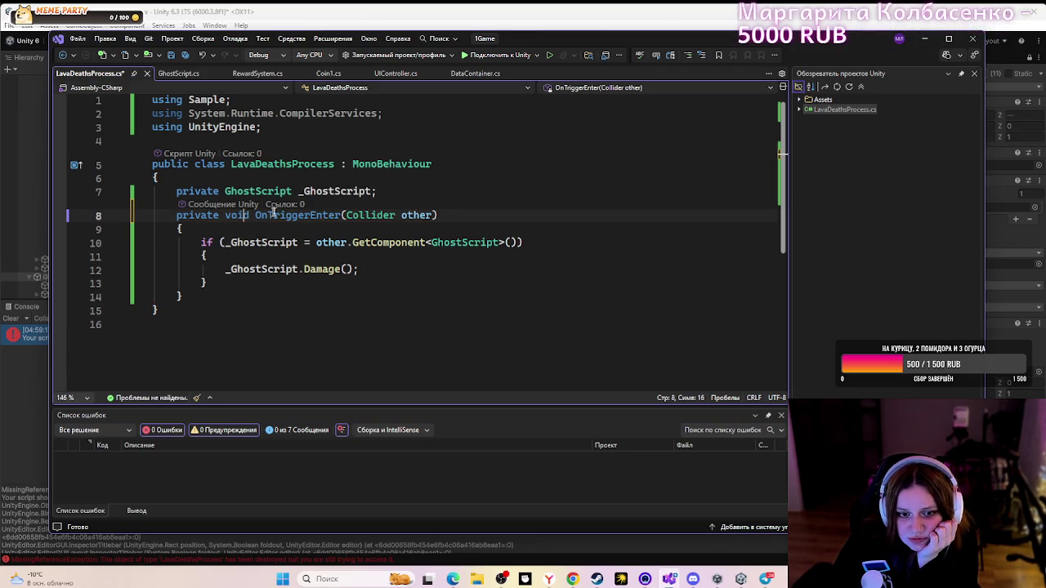
{"action": "double_click", "coordinate": [258, 214]}
{"action": "left_click", "coordinate": [659, 190]}
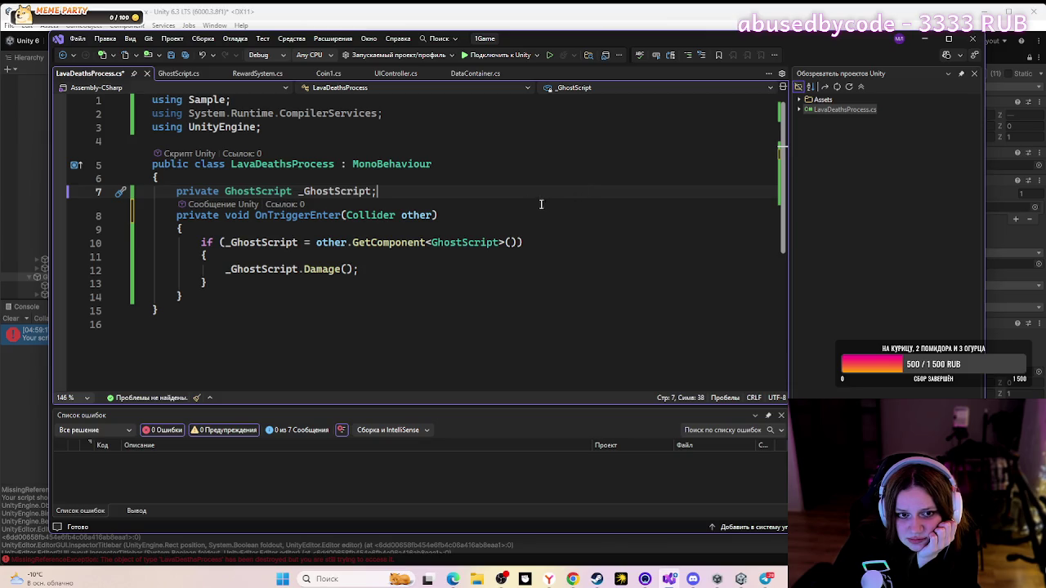
{"action": "left_click", "coordinate": [164, 74]}
- Remove the space before the parentheses so the GhostScript method reads Damage()
{"action": "scroll", "coordinate": [269, 254], "scroll_direction": "down", "scroll_amount": 15}
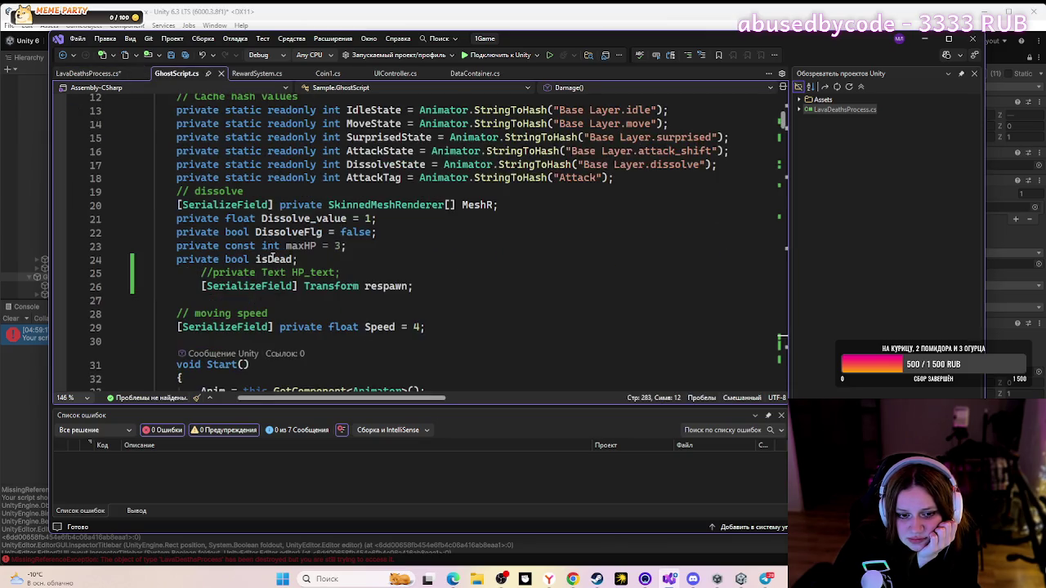
{"action": "scroll", "coordinate": [268, 248], "scroll_direction": "down", "scroll_amount": 20}
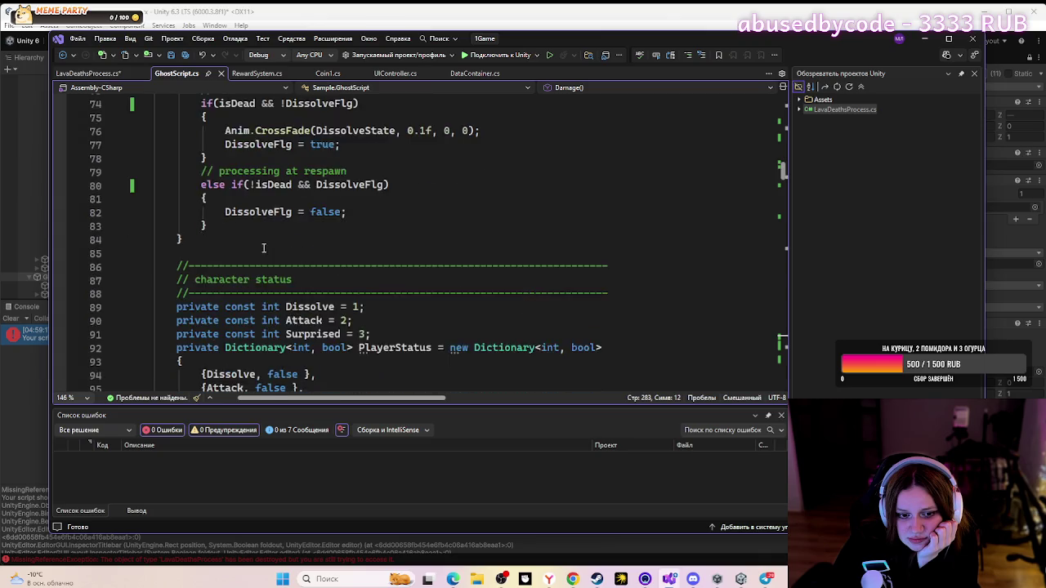
{"action": "scroll", "coordinate": [250, 250], "scroll_direction": "down", "scroll_amount": 5}
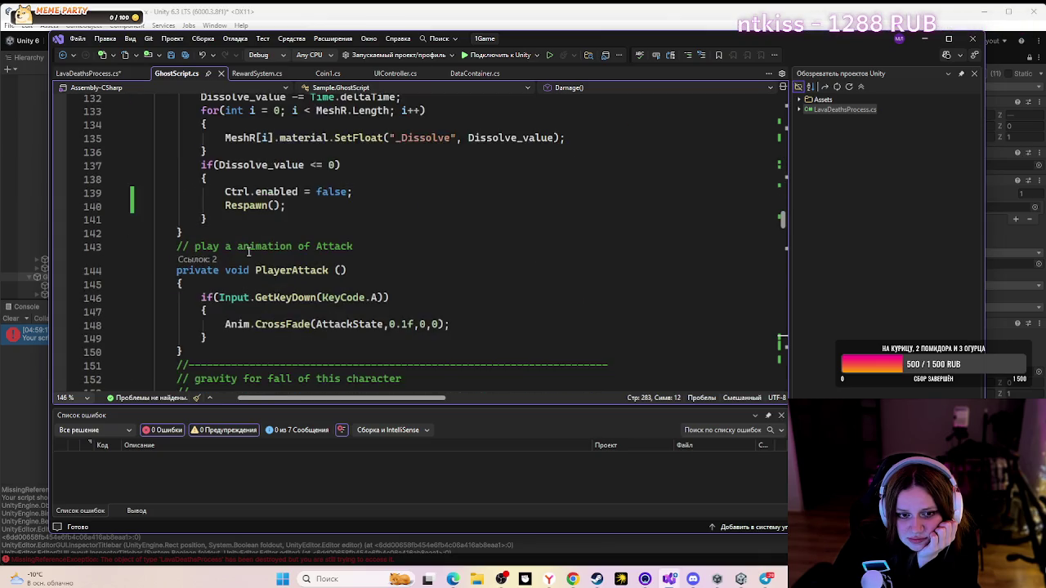
{"action": "scroll", "coordinate": [248, 252], "scroll_direction": "down", "scroll_amount": 12}
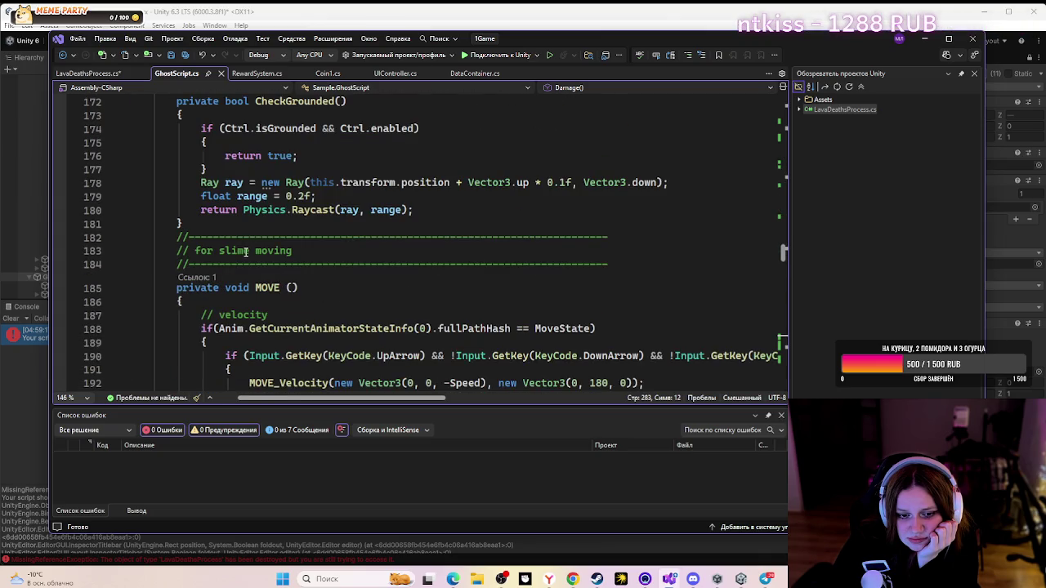
{"action": "scroll", "coordinate": [245, 252], "scroll_direction": "down", "scroll_amount": 16}
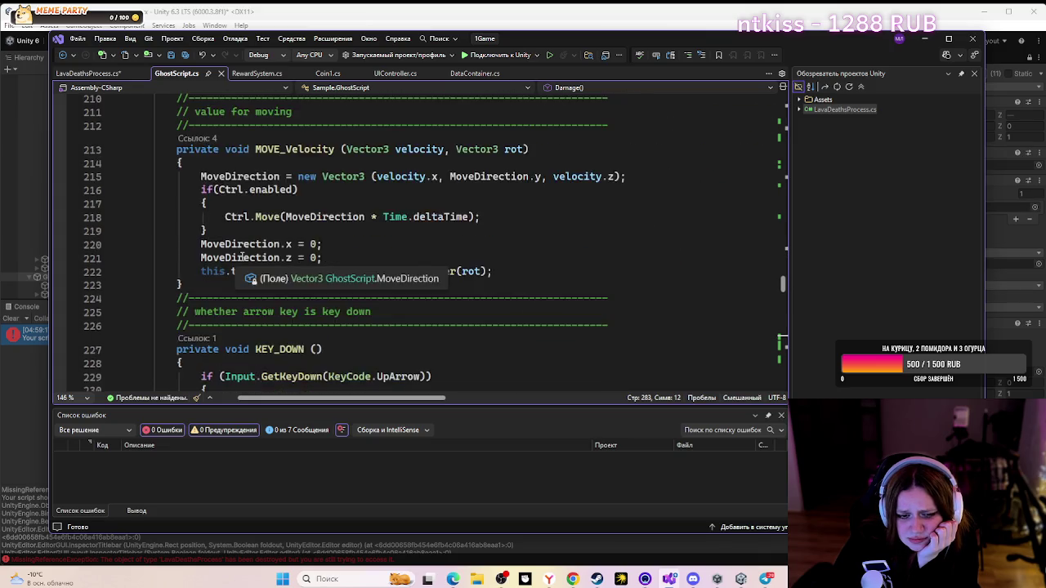
{"action": "scroll", "coordinate": [237, 255], "scroll_direction": "down", "scroll_amount": 19}
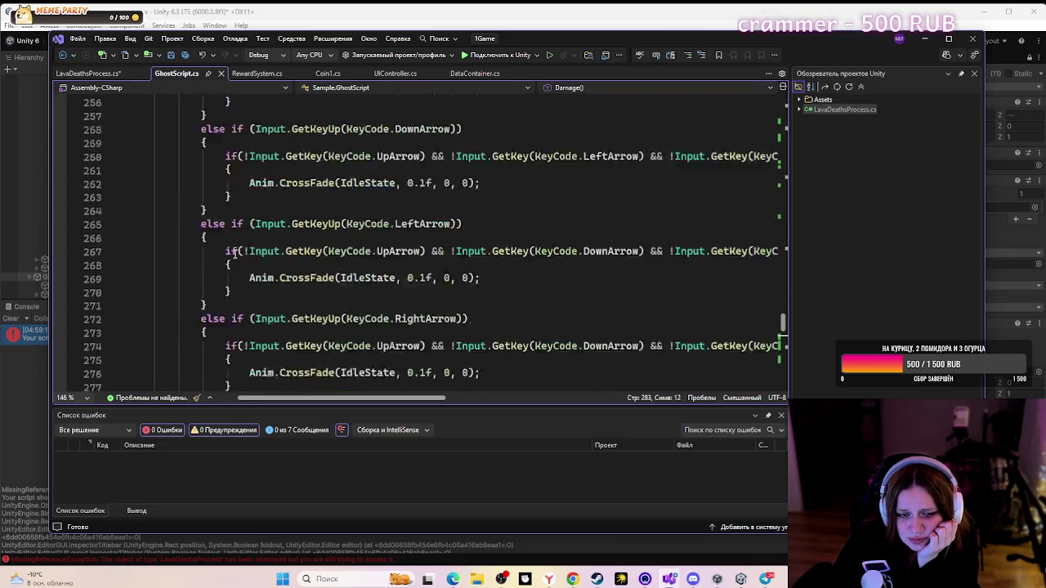
{"action": "left_click", "coordinate": [236, 246]}
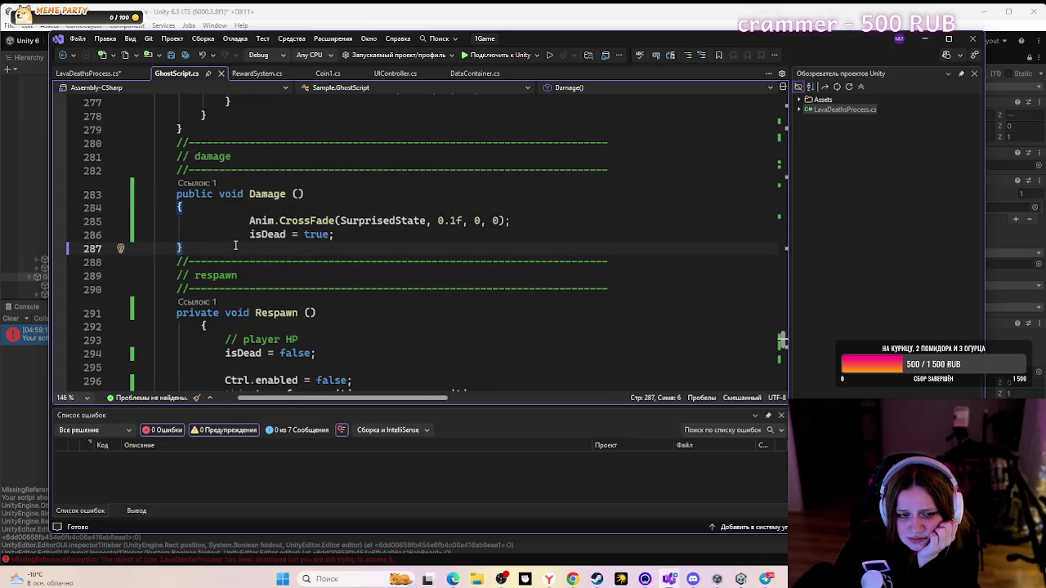
{"action": "left_click", "coordinate": [292, 194]}
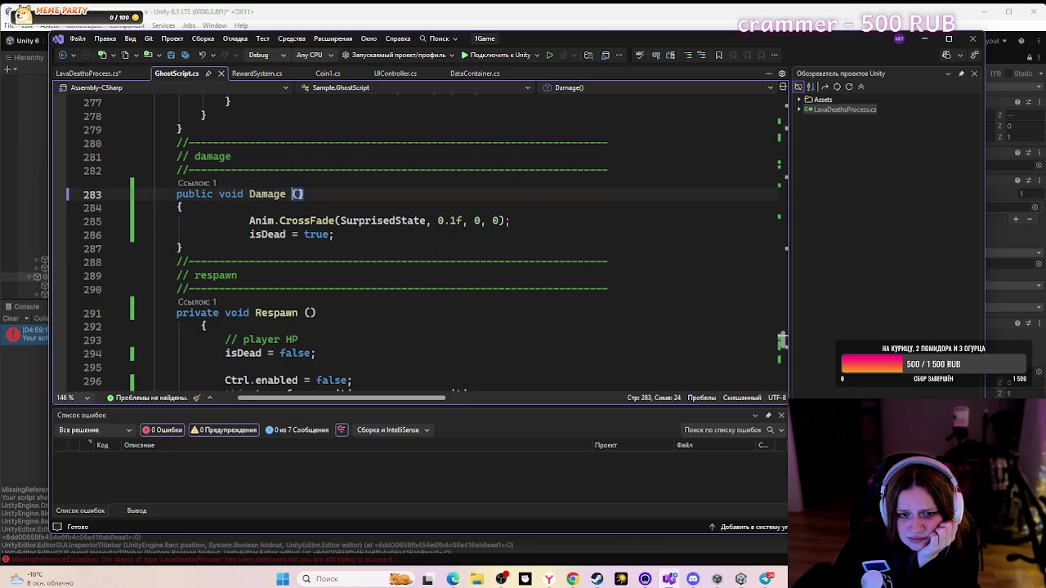
{"action": "key", "text": "BackSpace"}
- Look over the rest of the script, then Alt+Tab back to Unity
{"action": "left_click", "coordinate": [375, 289]}
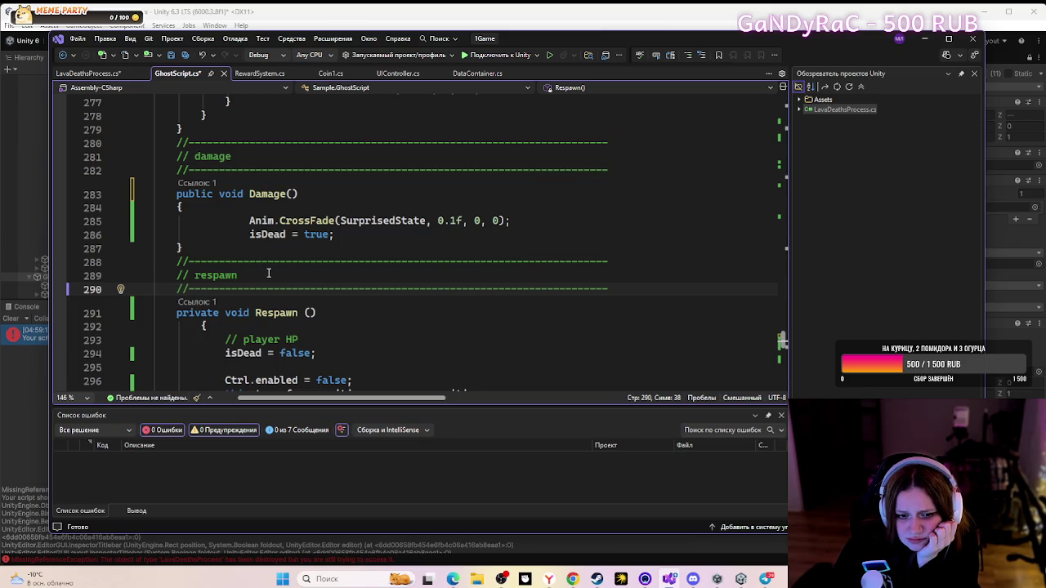
{"action": "scroll", "coordinate": [268, 273], "scroll_direction": "down", "scroll_amount": 3}
{"action": "scroll", "coordinate": [266, 275], "scroll_direction": "up", "scroll_amount": 6}
{"action": "scroll", "coordinate": [263, 276], "scroll_direction": "down", "scroll_amount": 2}
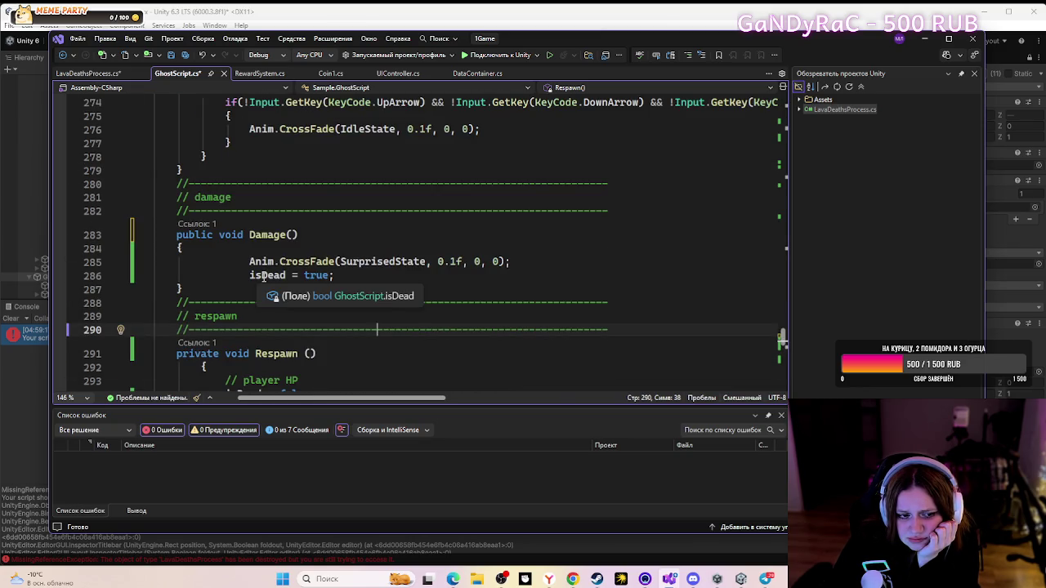
{"action": "scroll", "coordinate": [263, 275], "scroll_direction": "down", "scroll_amount": 3}
{"action": "scroll", "coordinate": [261, 274], "scroll_direction": "up", "scroll_amount": 2}
{"action": "scroll", "coordinate": [260, 274], "scroll_direction": "up", "scroll_amount": 20}
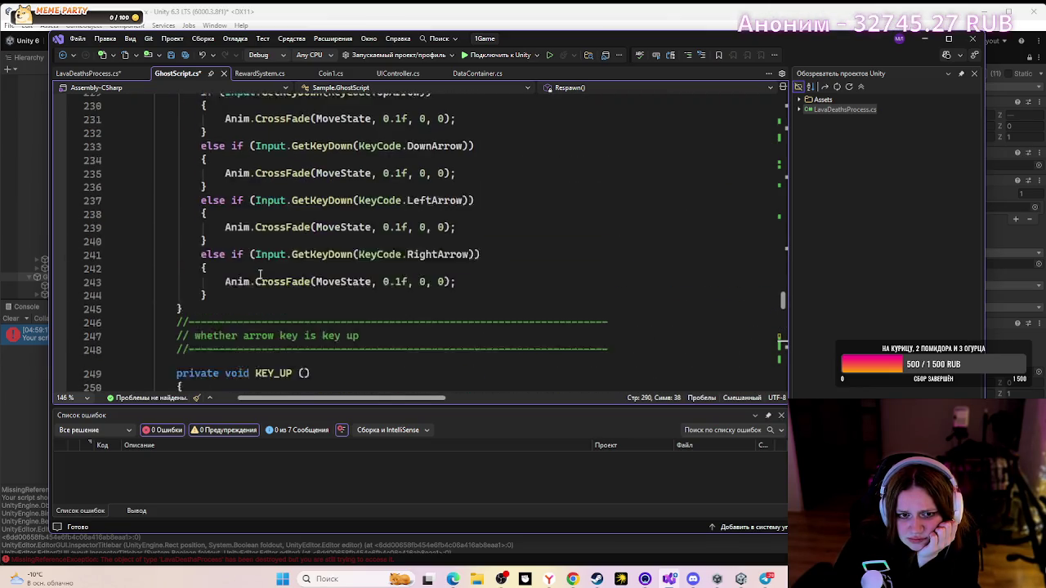
{"action": "scroll", "coordinate": [260, 274], "scroll_direction": "up", "scroll_amount": 20}
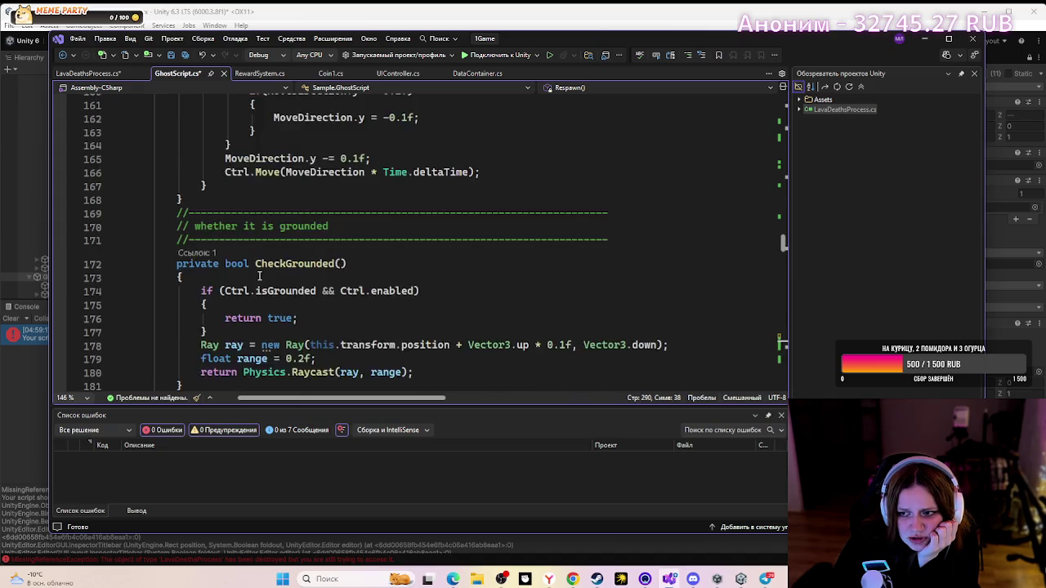
{"action": "scroll", "coordinate": [258, 276], "scroll_direction": "up", "scroll_amount": 10}
{"action": "key", "text": "alt+Tab"}
- Enter play mode and steer the ghost right, down onto a coin, then left
{"action": "left_click", "coordinate": [110, 128]}
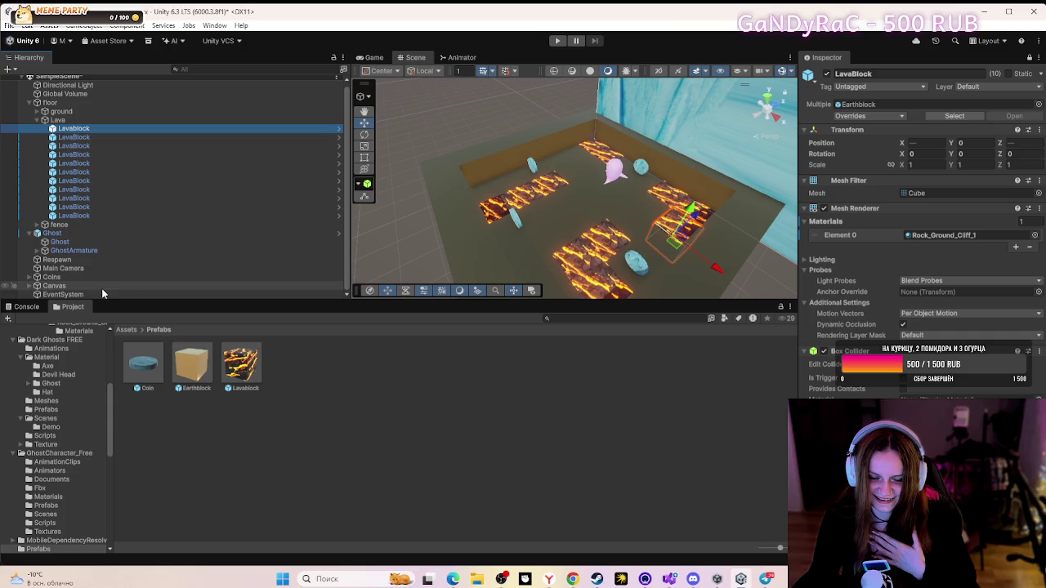
{"action": "left_click", "coordinate": [557, 41]}
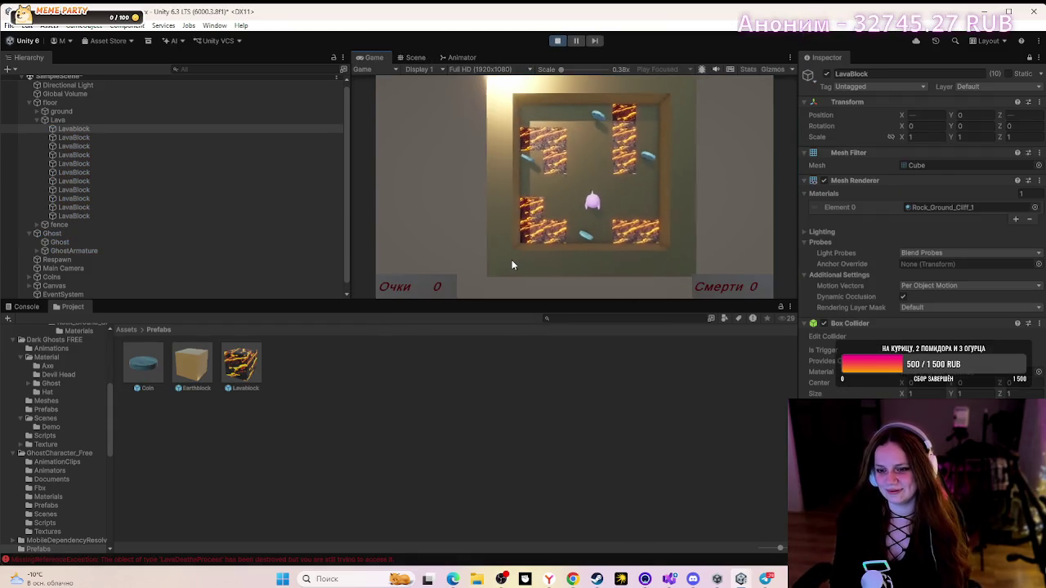
{"action": "key", "text": "Right"}
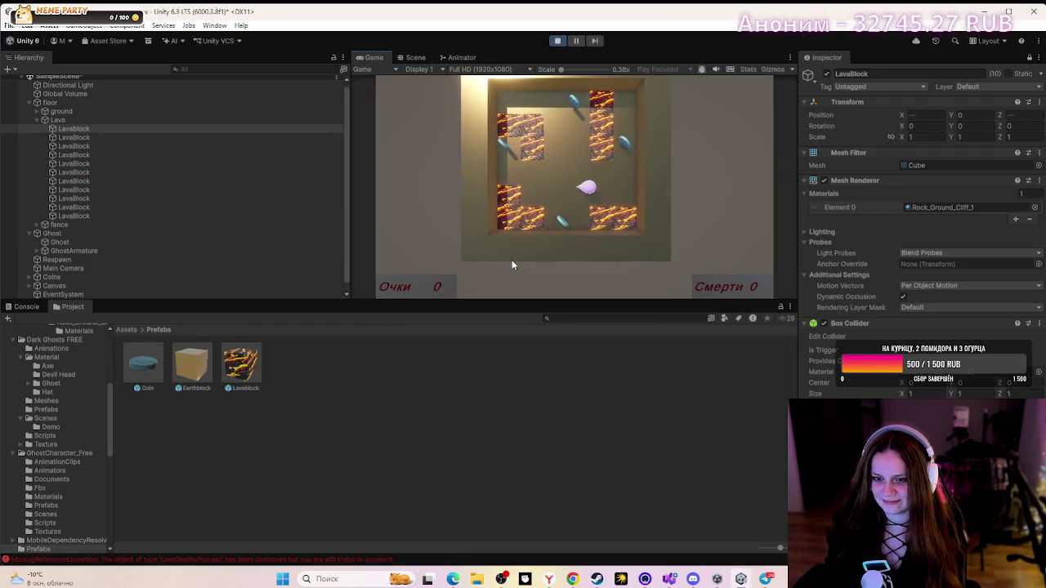
{"action": "key", "text": "Down"}
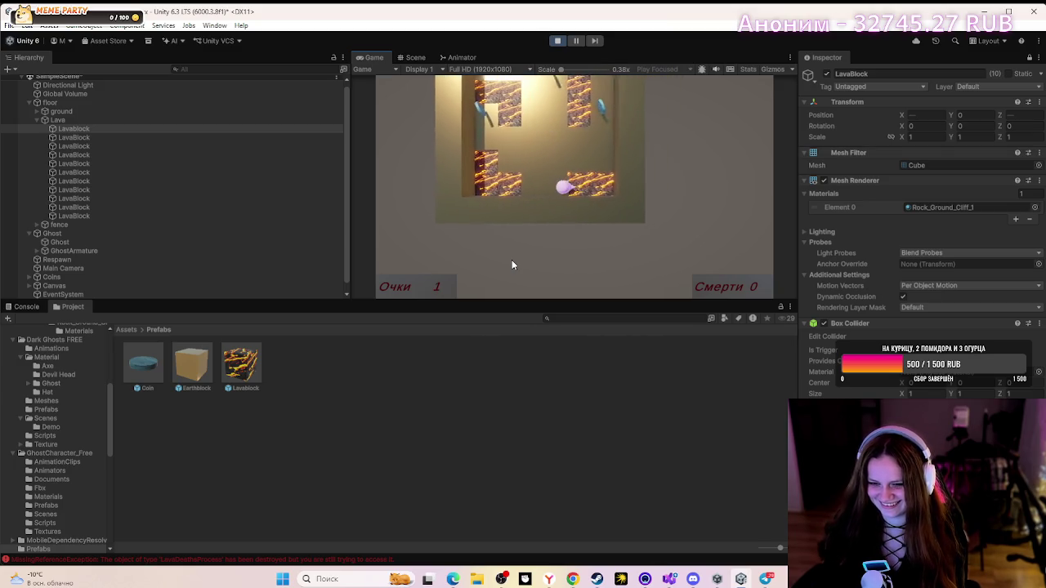
{"action": "key", "text": "Left"}
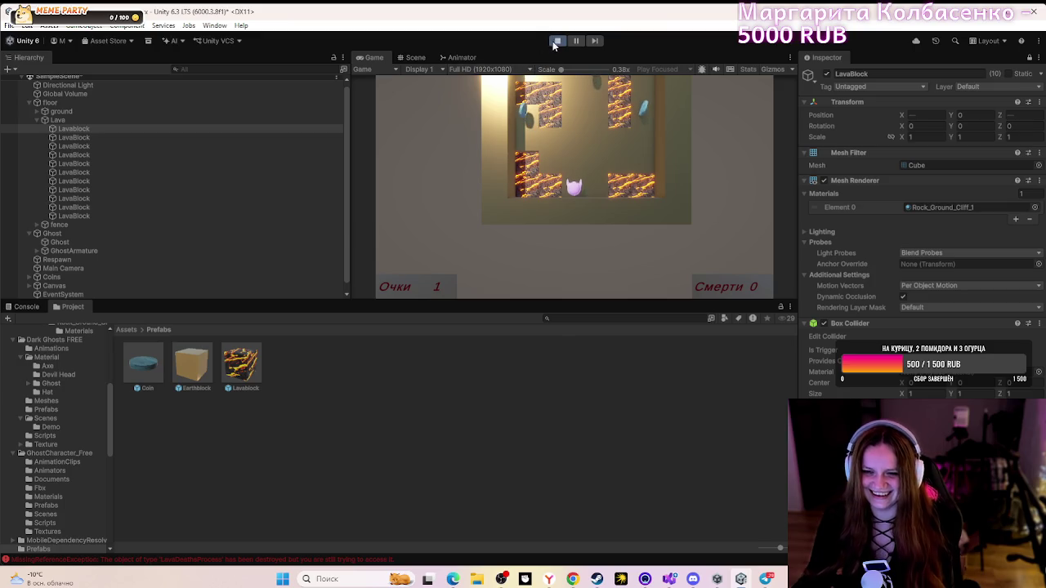
- Stop play, select all eleven LavaBlocks, tick Is Trigger on their collider, then select Ghost
{"action": "left_click", "coordinate": [553, 45]}
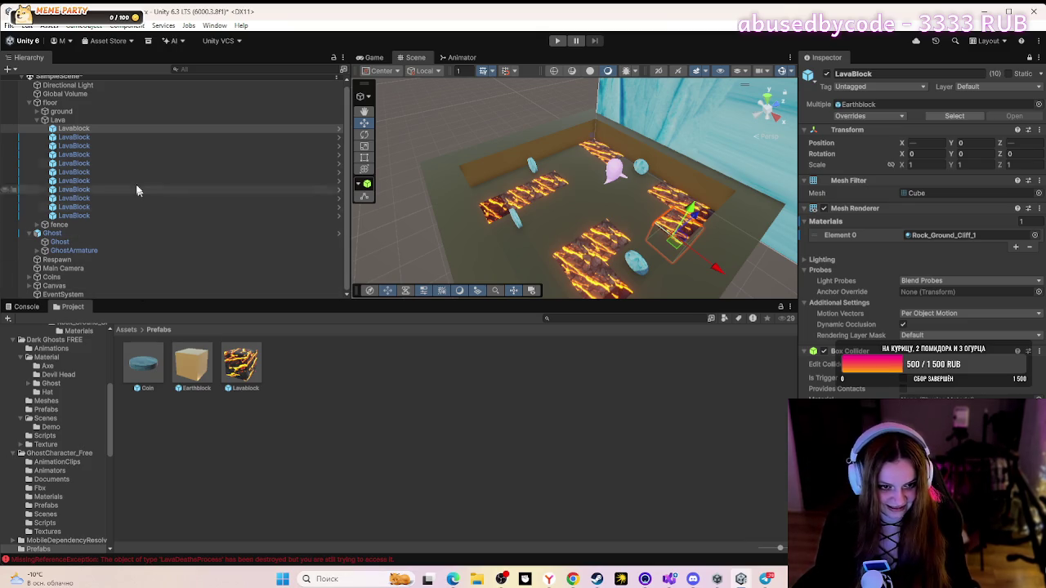
{"action": "left_click", "coordinate": [135, 128]}
{"action": "left_click", "coordinate": [129, 215], "text": "shift"}
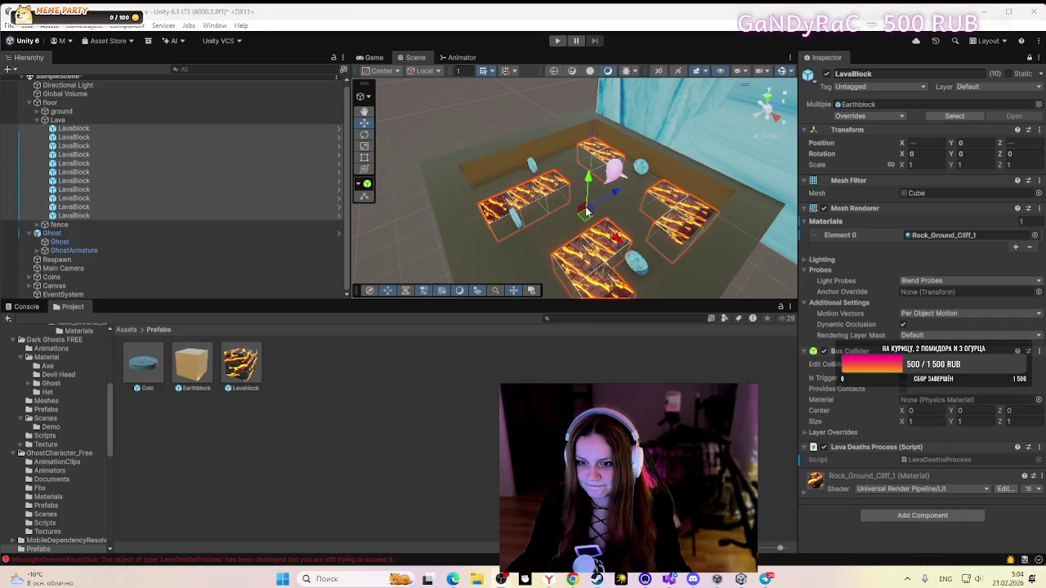
{"action": "left_click", "coordinate": [903, 380]}
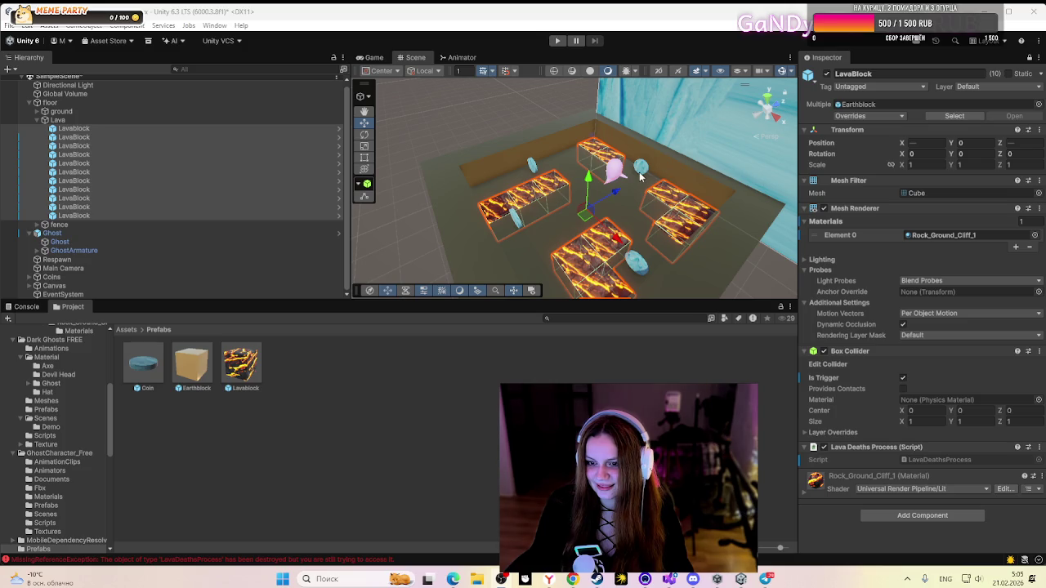
{"action": "scroll", "coordinate": [51, 138], "scroll_direction": "up", "scroll_amount": 1}
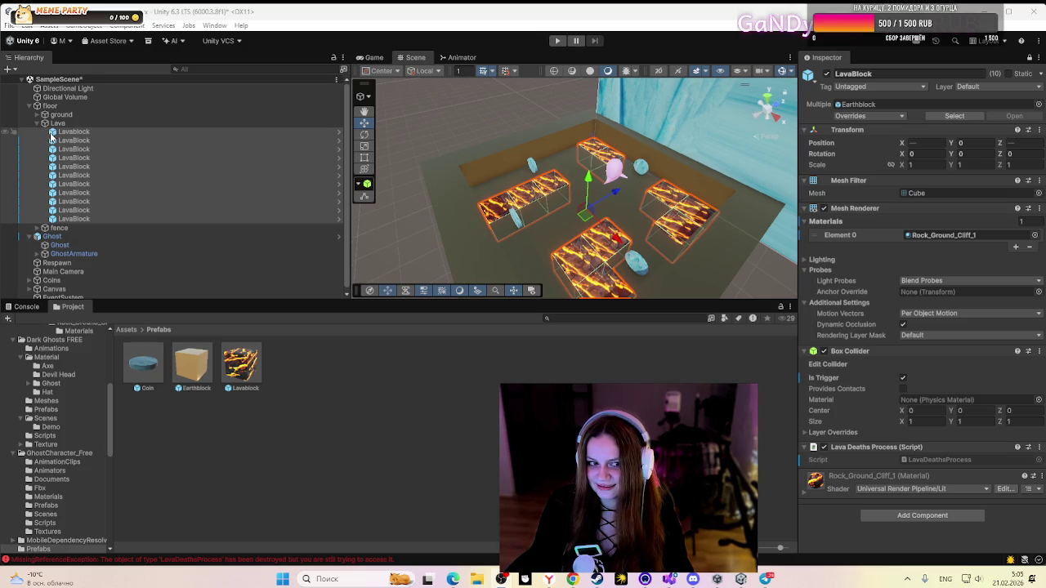
{"action": "left_click", "coordinate": [51, 238]}
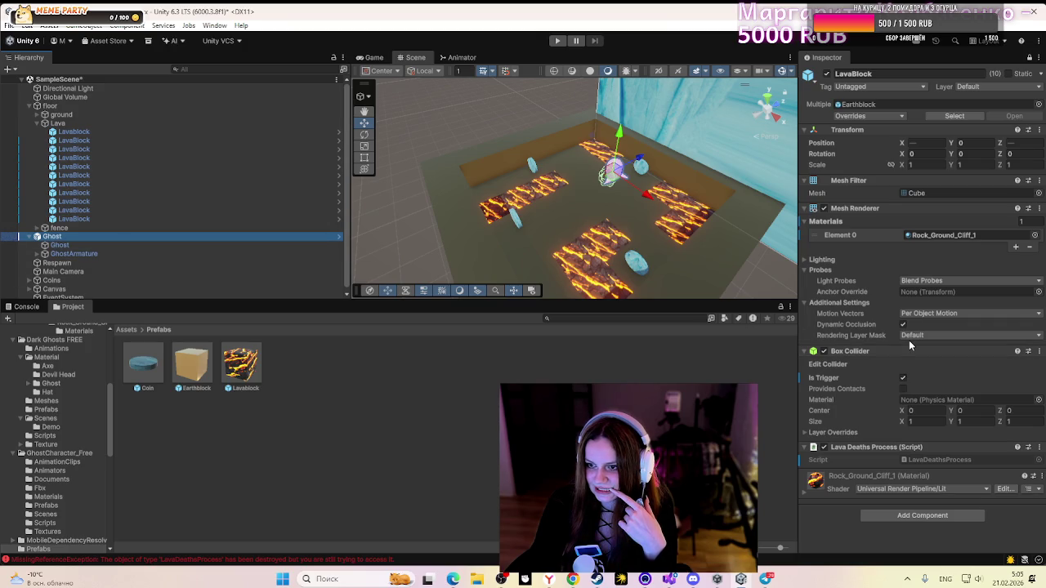
- Set the Ghost's Character Controller skin width to 0.0001 and start a play test
{"action": "left_click", "coordinate": [1029, 58]}
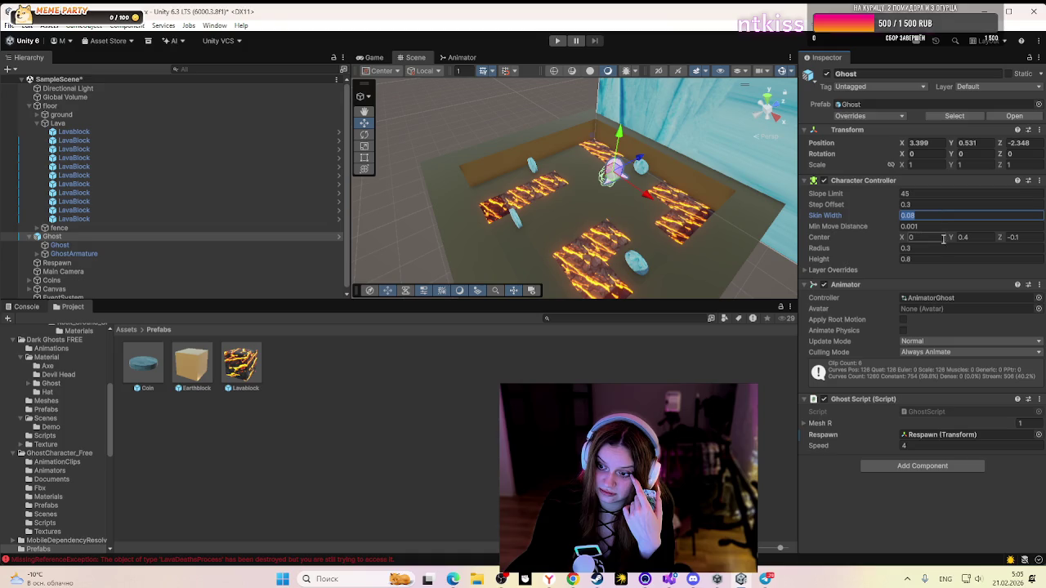
{"action": "type", "text": "0"}
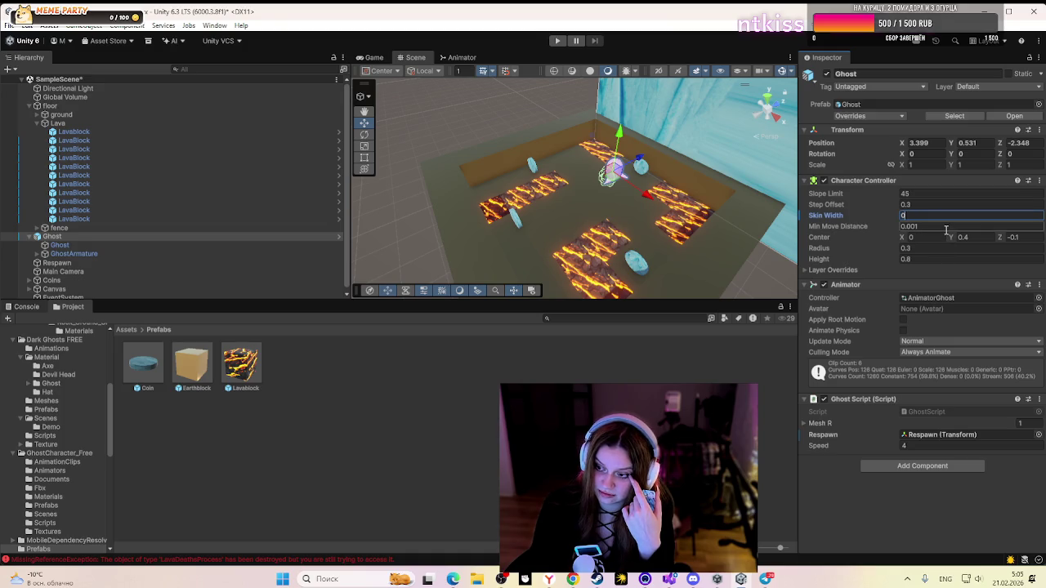
{"action": "type", "text": ".0001"}
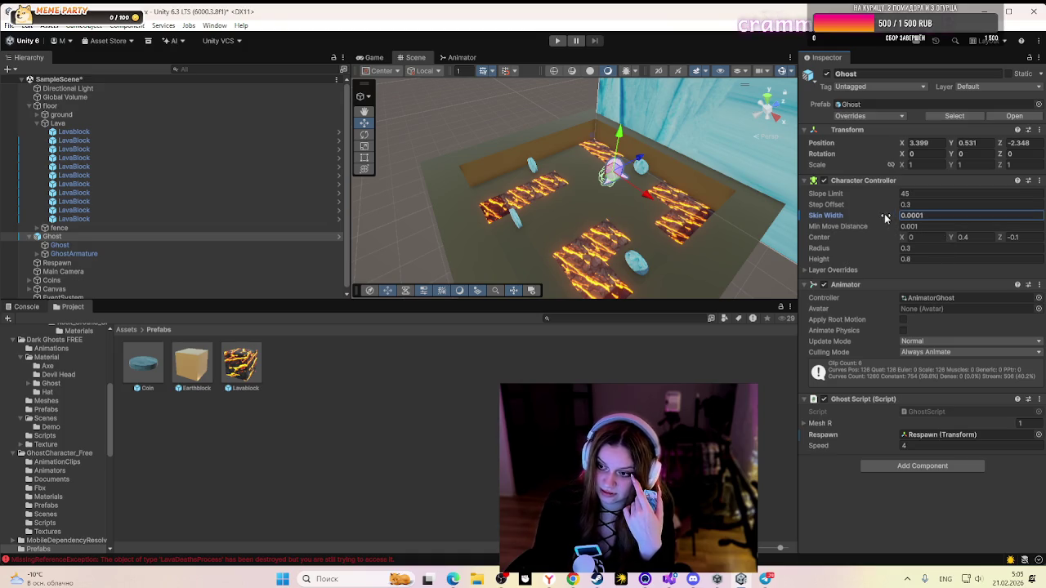
{"action": "key", "text": "Return"}
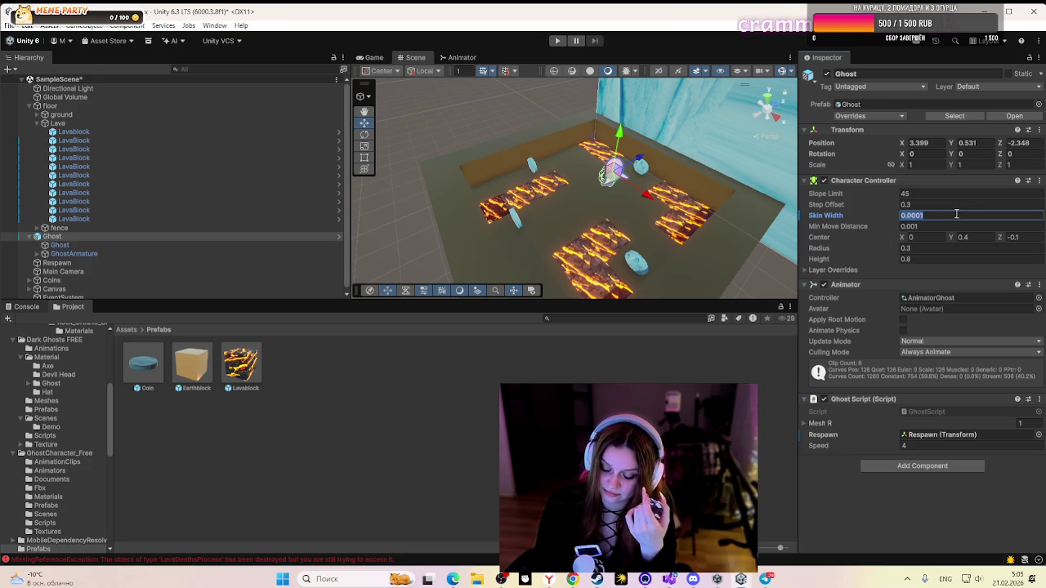
{"action": "left_click", "coordinate": [944, 271]}
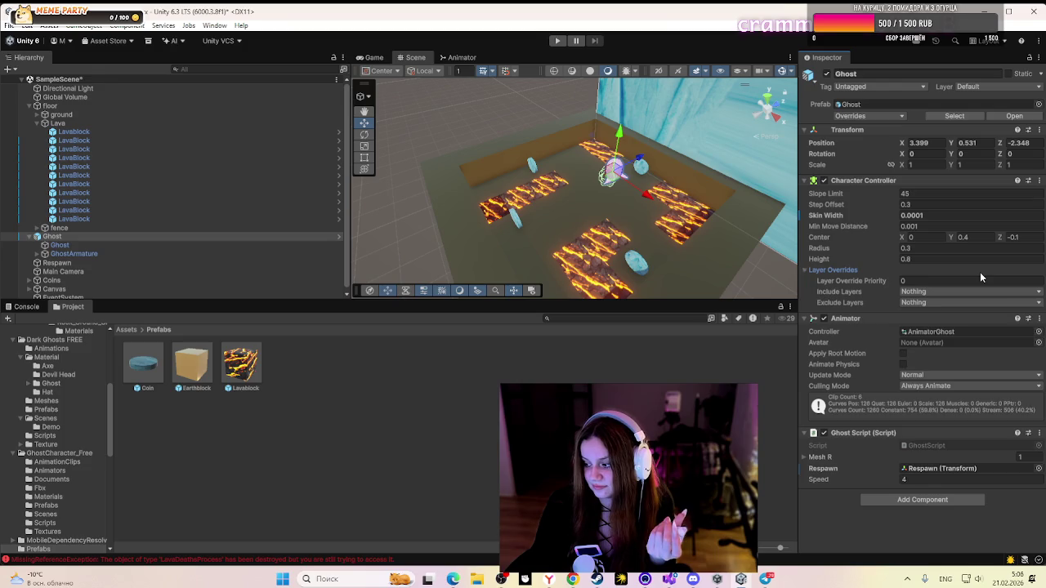
{"action": "left_click", "coordinate": [980, 272]}
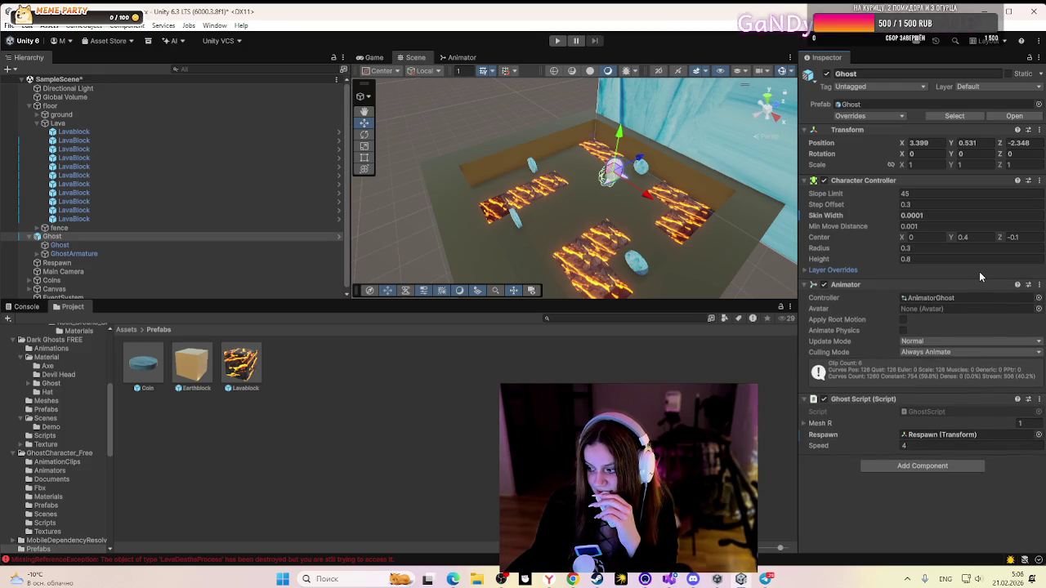
{"action": "left_click", "coordinate": [557, 40]}
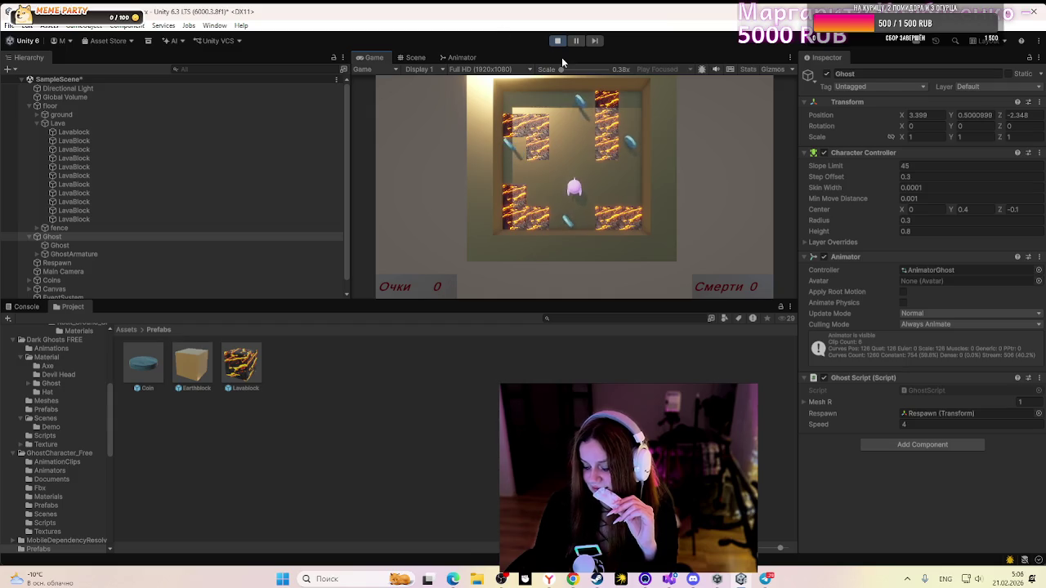
- Walk the ghost with A and W toward the lava, stop play, and select the first lava block
{"action": "key", "text": "a"}
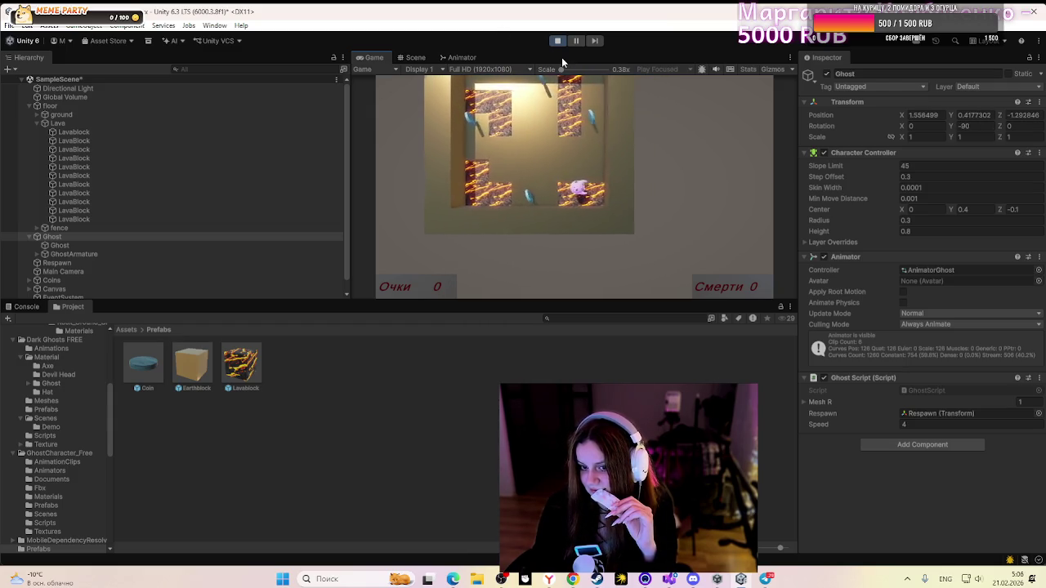
{"action": "key", "text": "w"}
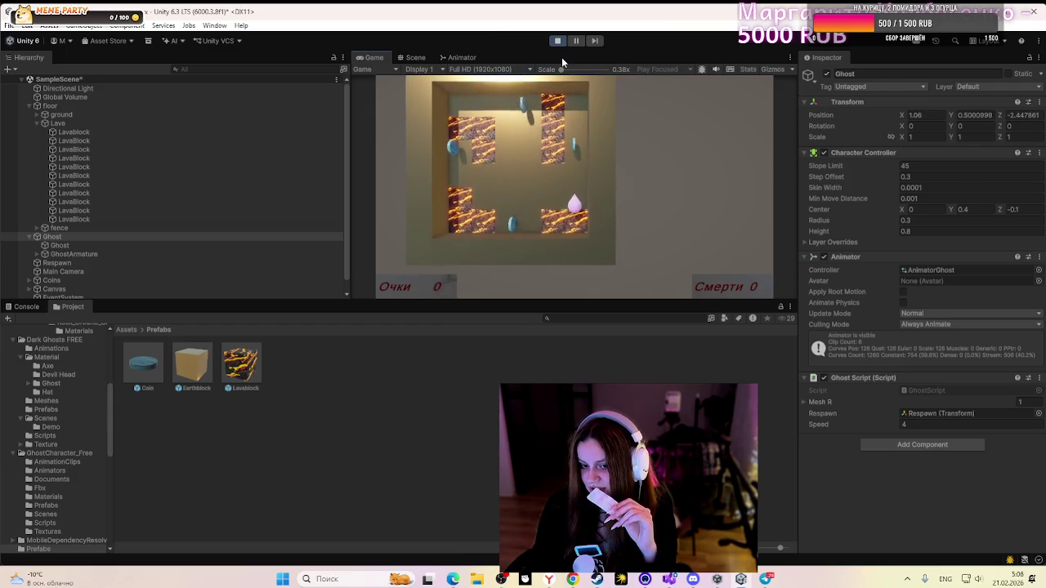
{"action": "key", "text": "w"}
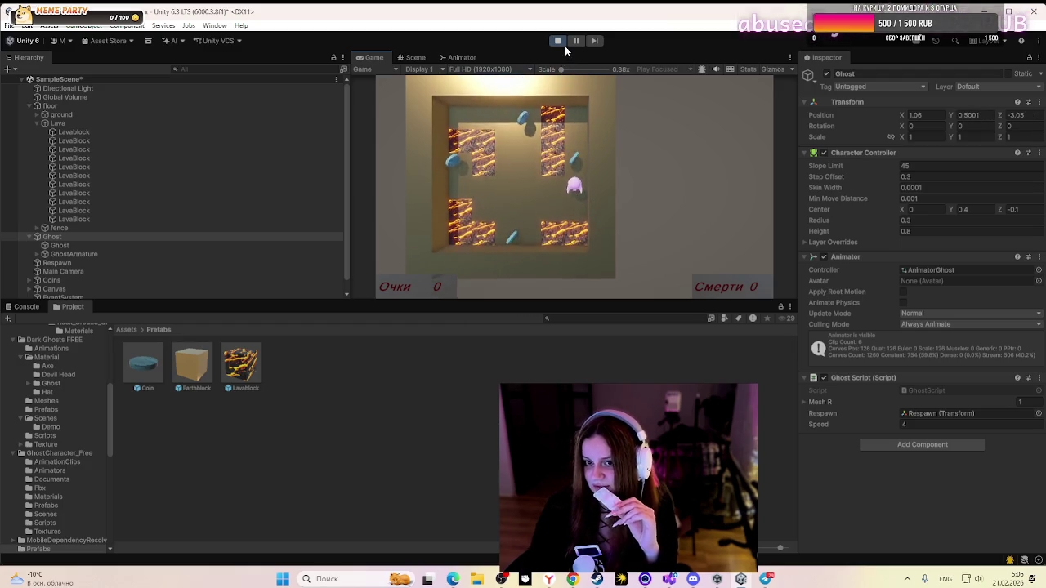
{"action": "left_click", "coordinate": [564, 44]}
{"action": "left_click", "coordinate": [154, 132]}
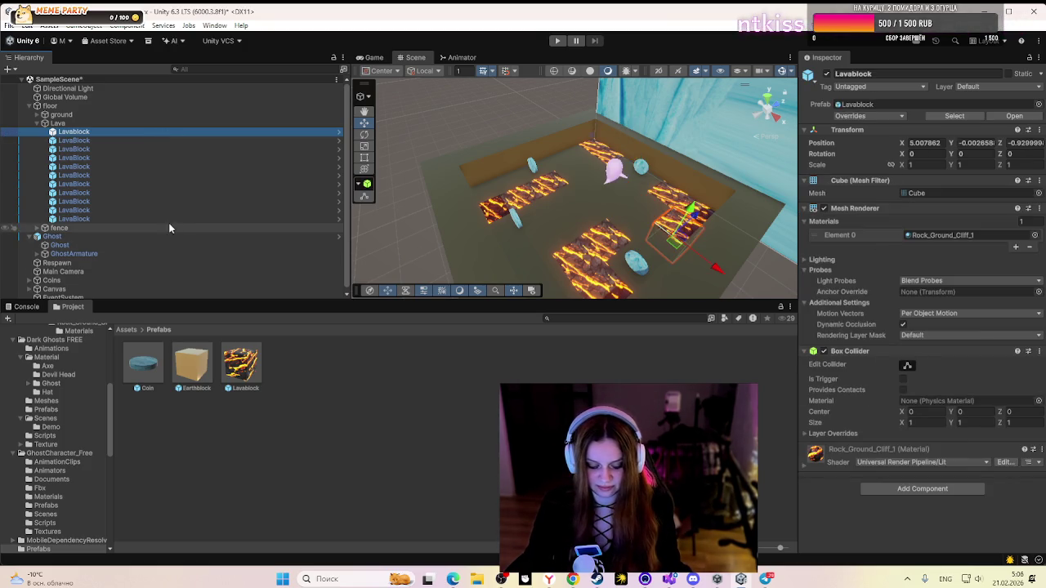
- Select all eleven lava blocks and turn on Box Collider editing
{"action": "left_click", "coordinate": [95, 218], "text": "shift"}
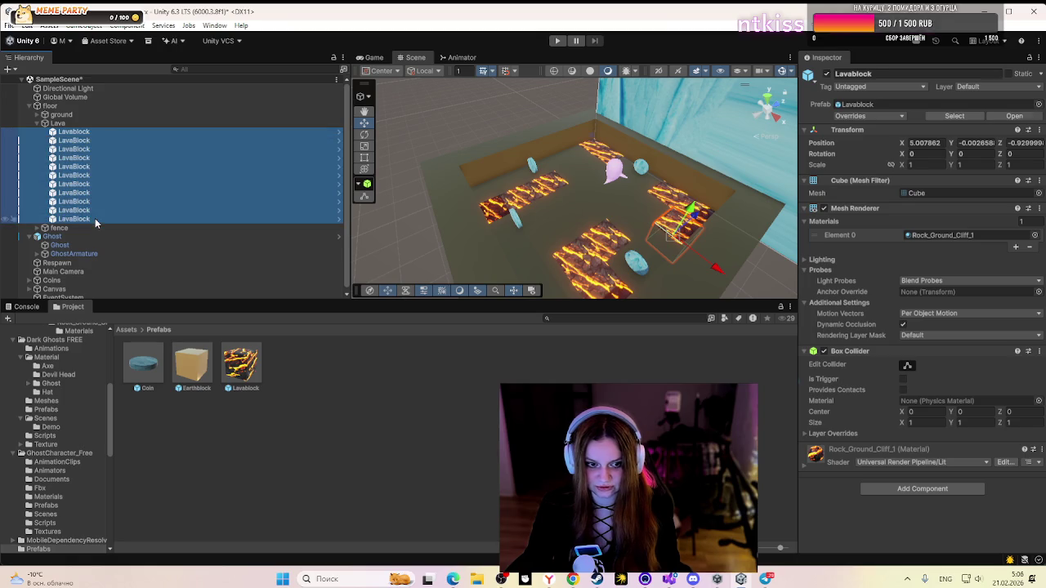
{"action": "left_click", "coordinate": [907, 367]}
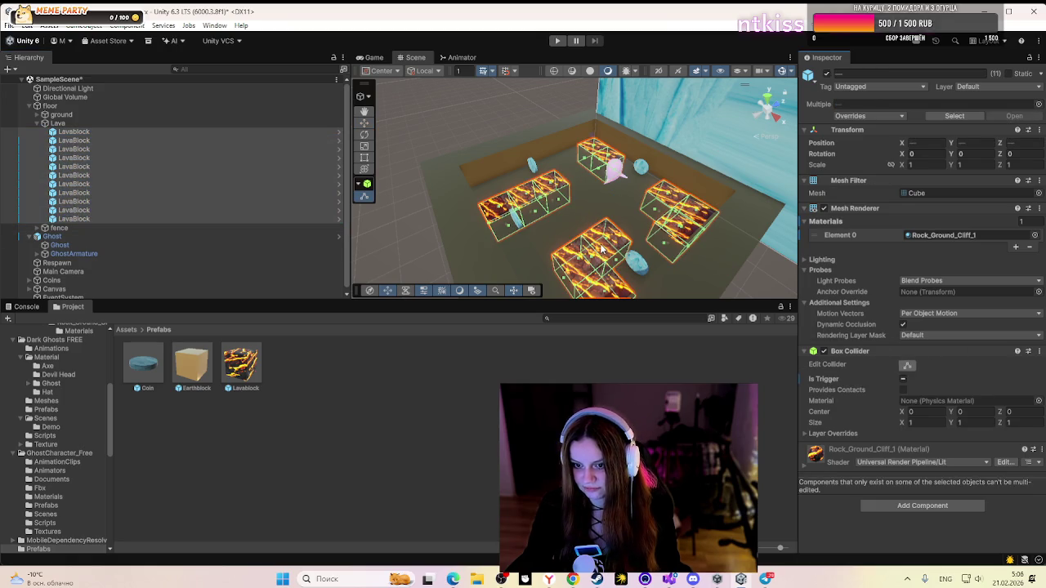
{"action": "left_click", "coordinate": [602, 242]}
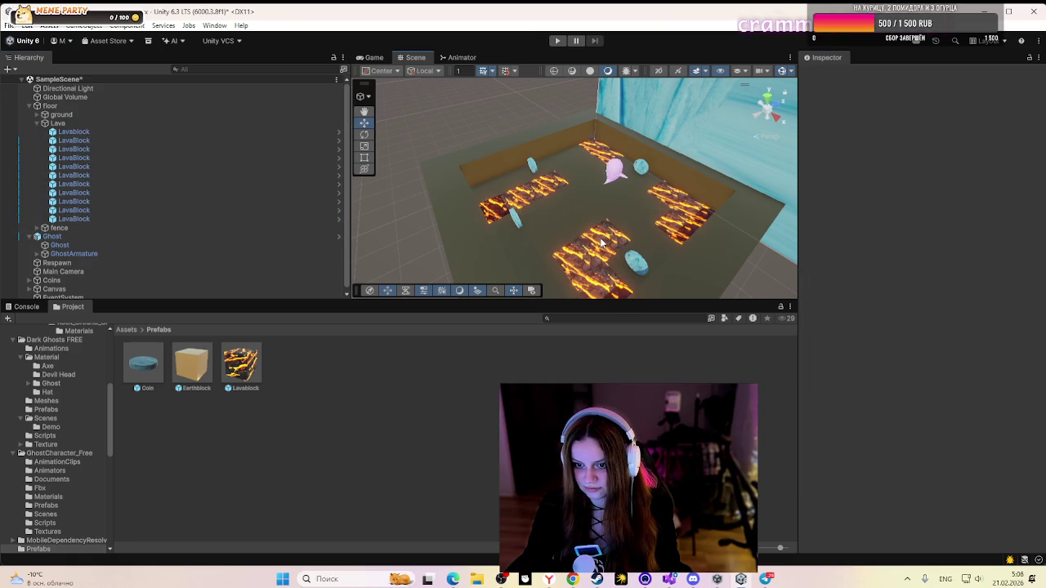
{"action": "left_click", "coordinate": [180, 132]}
{"action": "left_click", "coordinate": [148, 218], "text": "shift"}
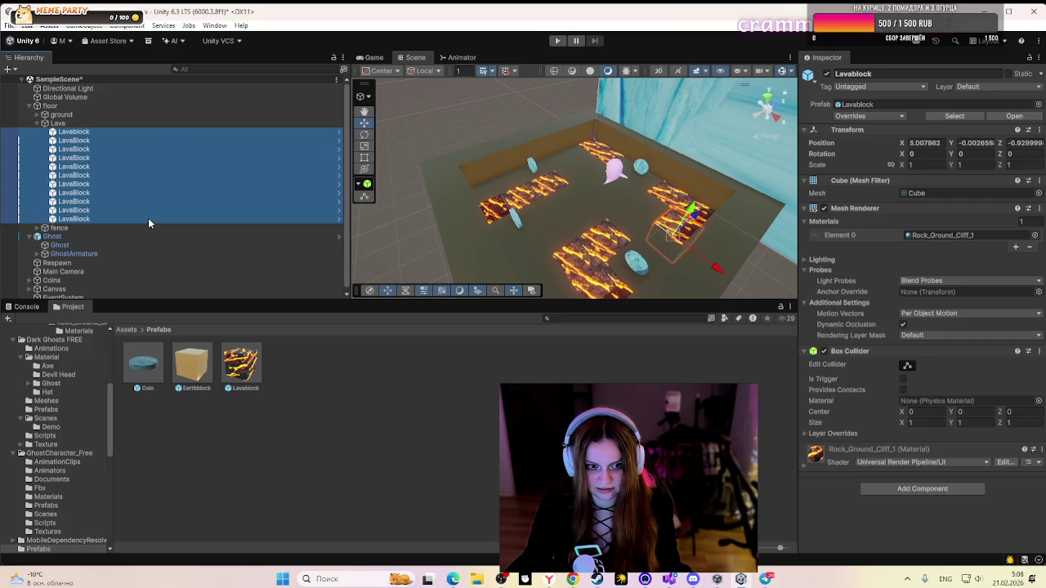
{"action": "left_click", "coordinate": [912, 366]}
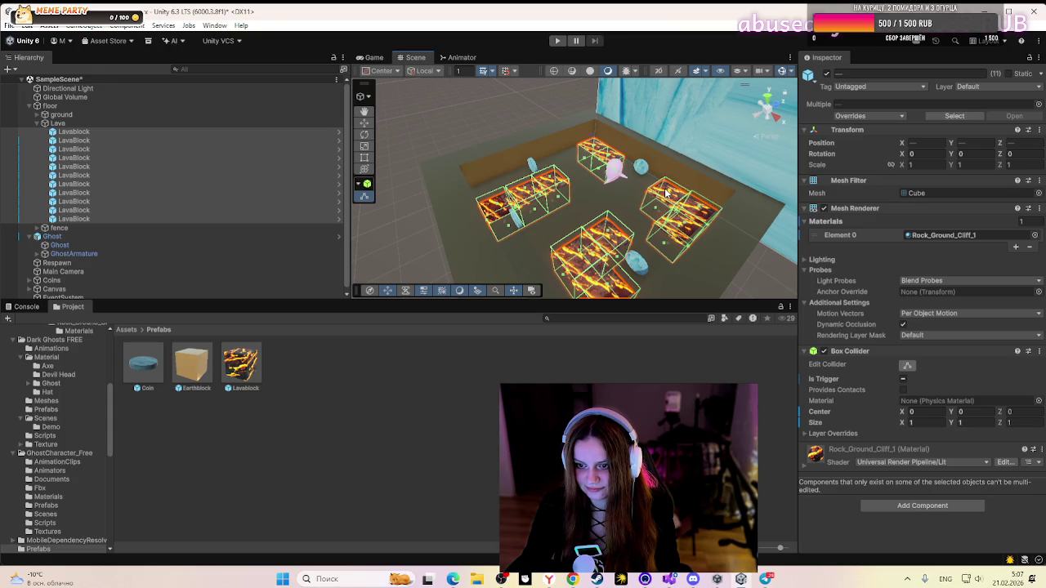
- Drag the collider top of the lava block near the ghost upward, then start another play test
{"action": "left_click", "coordinate": [677, 236]}
{"action": "left_click", "coordinate": [590, 158]}
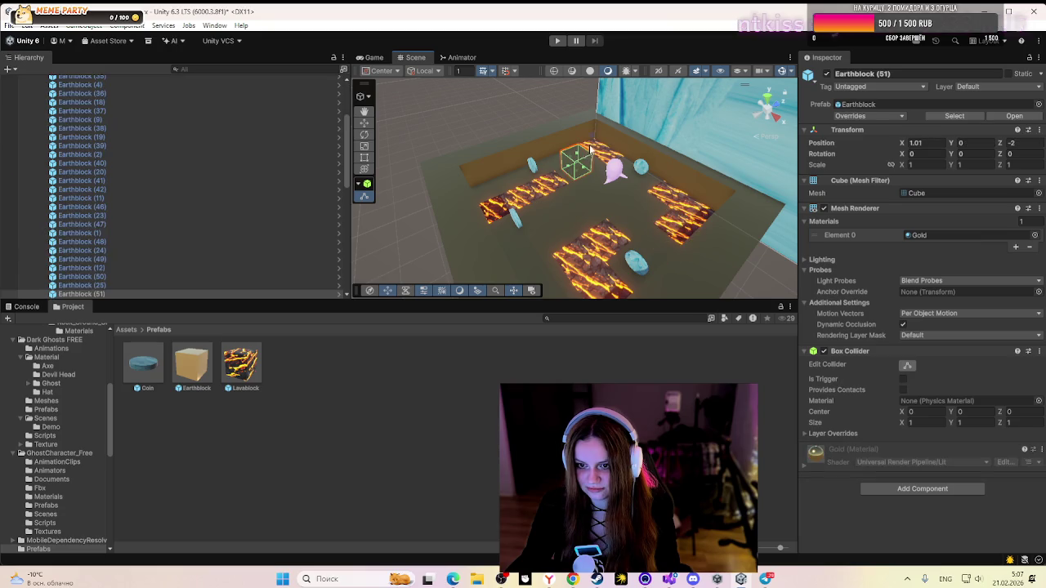
{"action": "left_click", "coordinate": [595, 154]}
{"action": "left_click", "coordinate": [599, 155]}
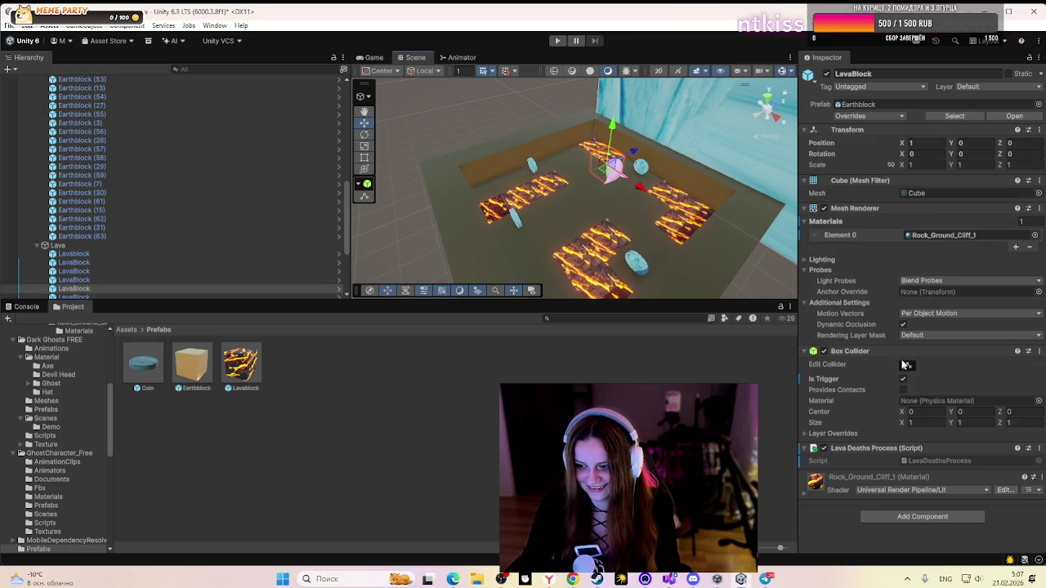
{"action": "left_click_drag", "start_coordinate": [611, 154], "coordinate": [608, 155]}
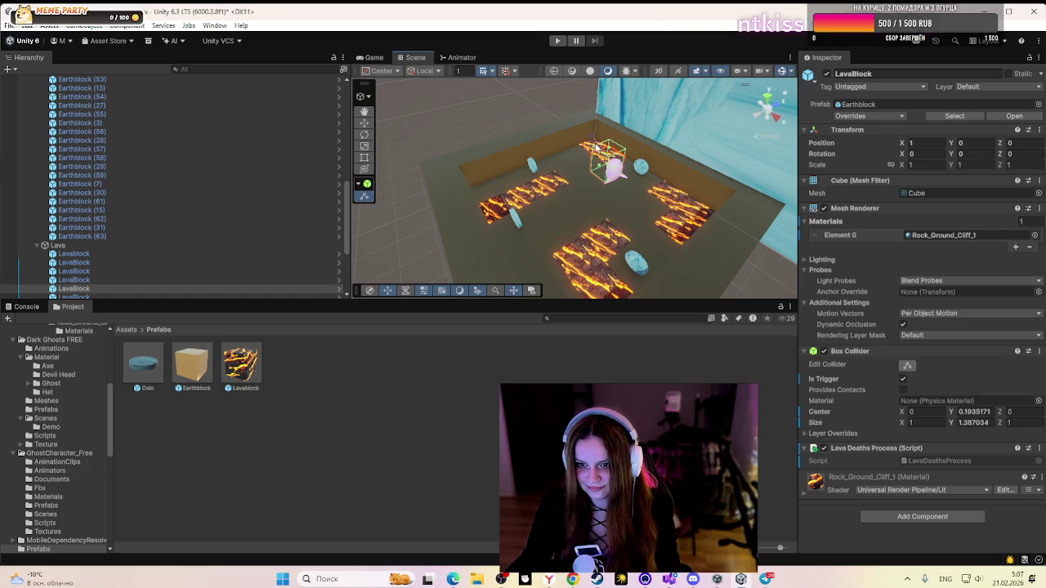
{"action": "left_click", "coordinate": [588, 145]}
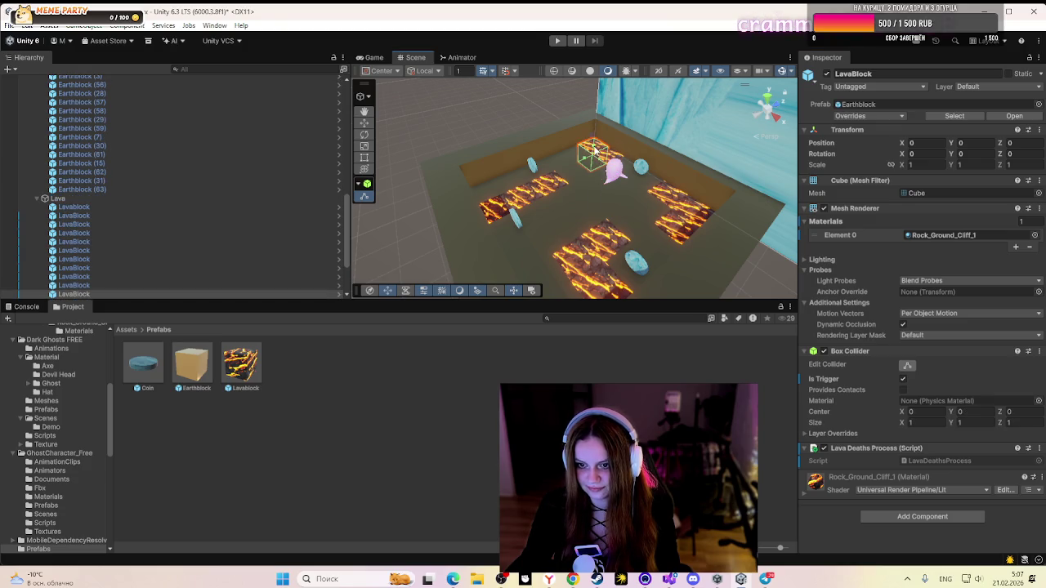
{"action": "left_click", "coordinate": [574, 202]}
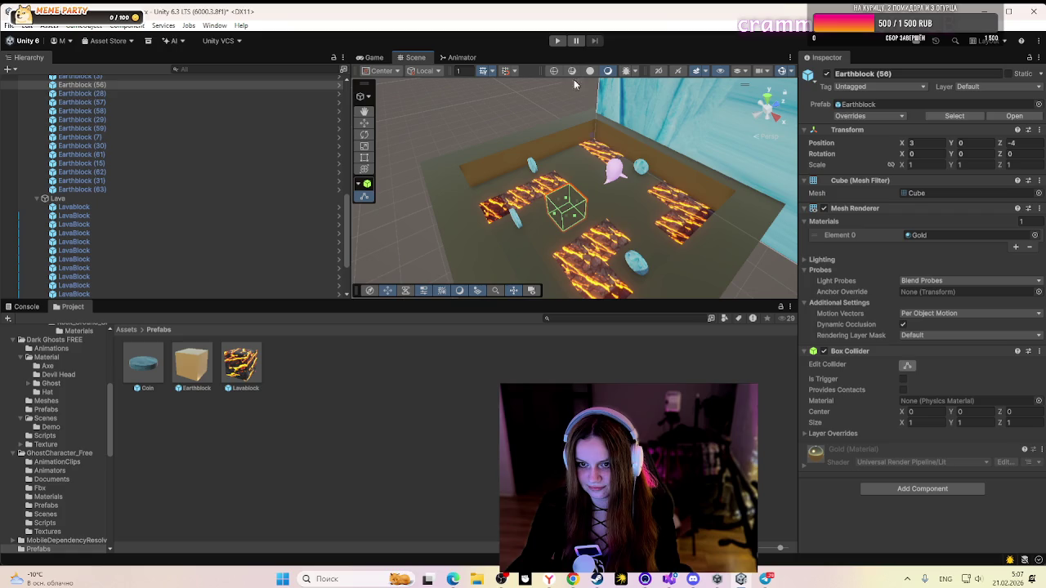
{"action": "left_click", "coordinate": [561, 43]}
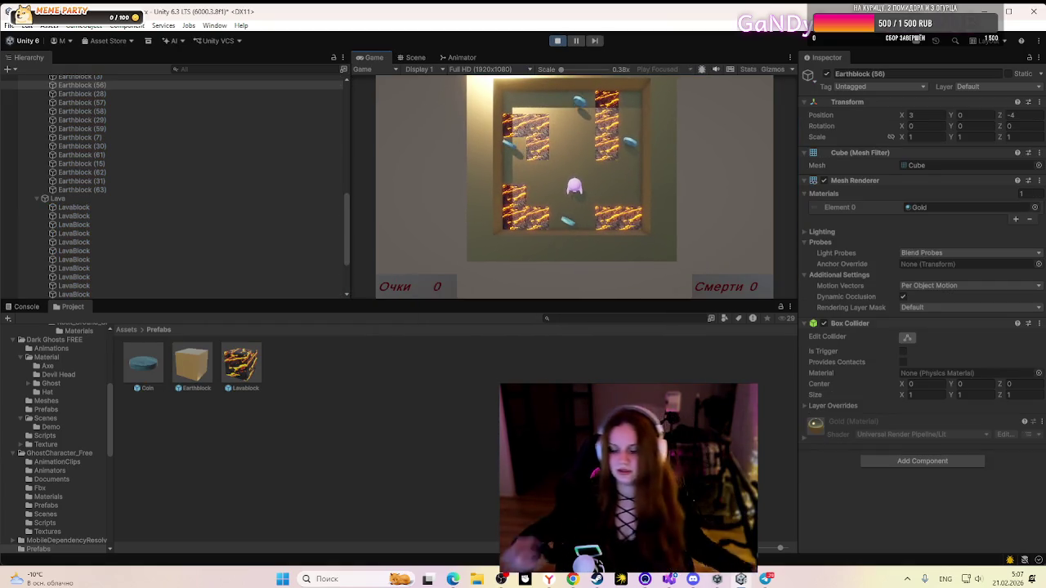
- Move the ghost right, then inspect the first several lava blocks' colliders in the Hierarchy
{"action": "key", "text": "d"}
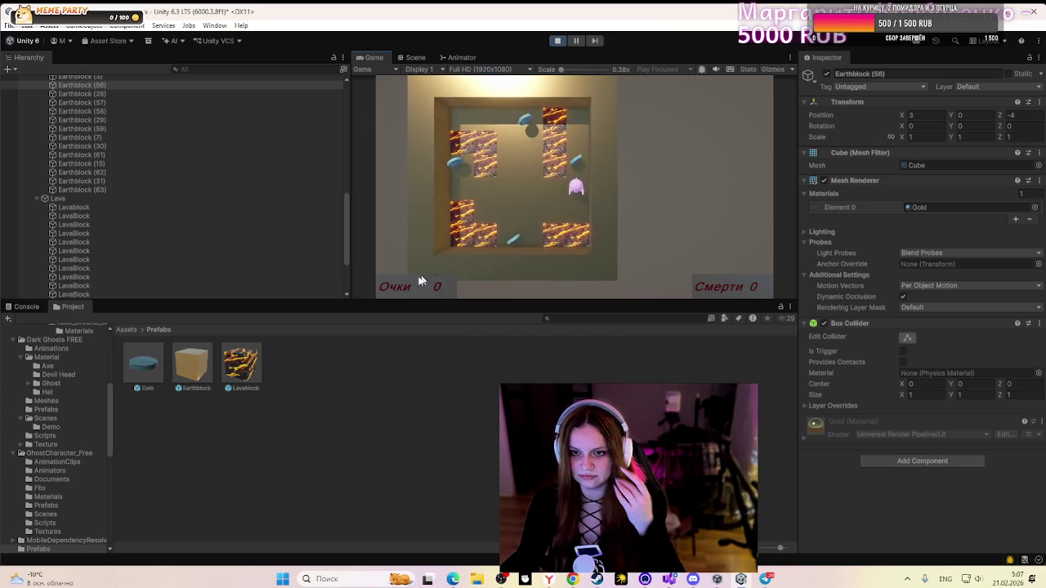
{"action": "left_click", "coordinate": [174, 206]}
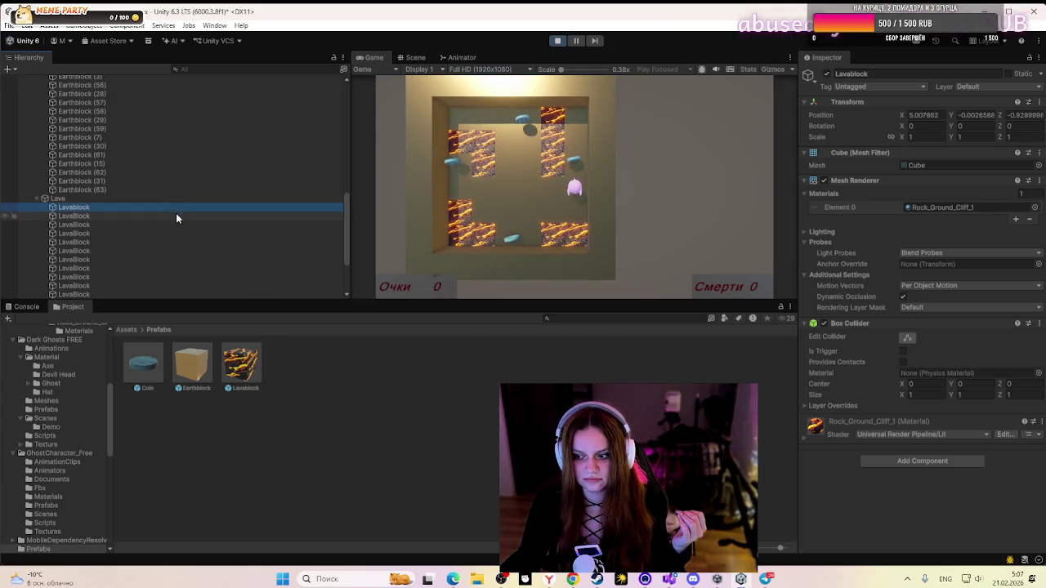
{"action": "left_click", "coordinate": [174, 224]}
{"action": "left_click", "coordinate": [166, 207]}
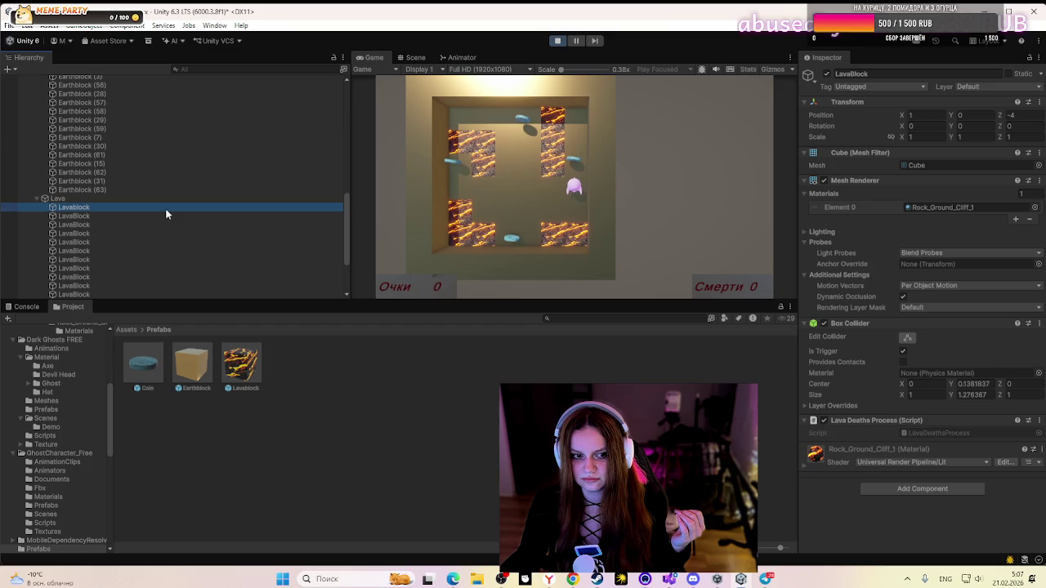
{"action": "left_click", "coordinate": [164, 225]}
{"action": "left_click", "coordinate": [163, 214]}
{"action": "left_click", "coordinate": [163, 207]}
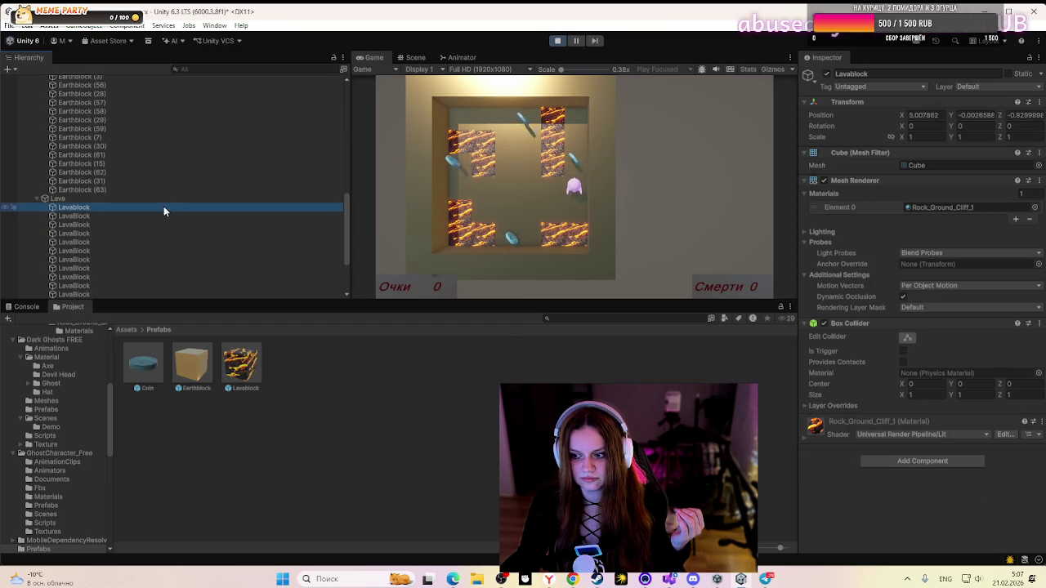
{"action": "left_click", "coordinate": [159, 215]}
{"action": "left_click", "coordinate": [153, 226]}
{"action": "left_click", "coordinate": [147, 251]}
{"action": "left_click", "coordinate": [140, 259]}
{"action": "left_click", "coordinate": [139, 266]}
- Check the lower lava blocks, including those at (5, 0, 0.07) and (1, 0, -4), then stop play
{"action": "scroll", "coordinate": [132, 244], "scroll_direction": "down", "scroll_amount": 3}
{"action": "left_click", "coordinate": [112, 222]}
{"action": "left_click", "coordinate": [109, 212]}
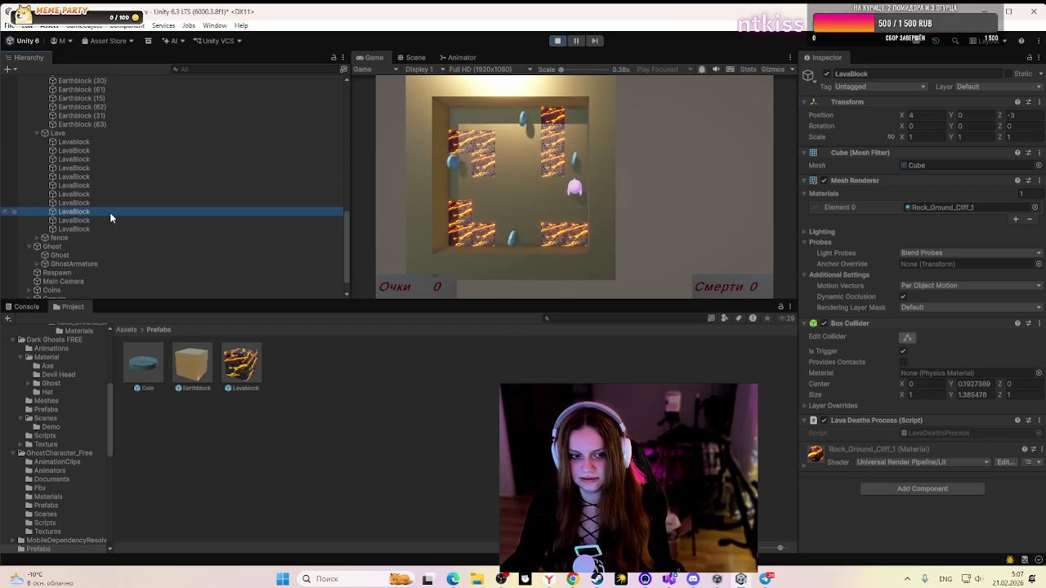
{"action": "left_click", "coordinate": [112, 203]}
{"action": "left_click", "coordinate": [115, 195]}
{"action": "left_click", "coordinate": [116, 187]}
{"action": "left_click", "coordinate": [116, 176]}
{"action": "left_click", "coordinate": [119, 168]}
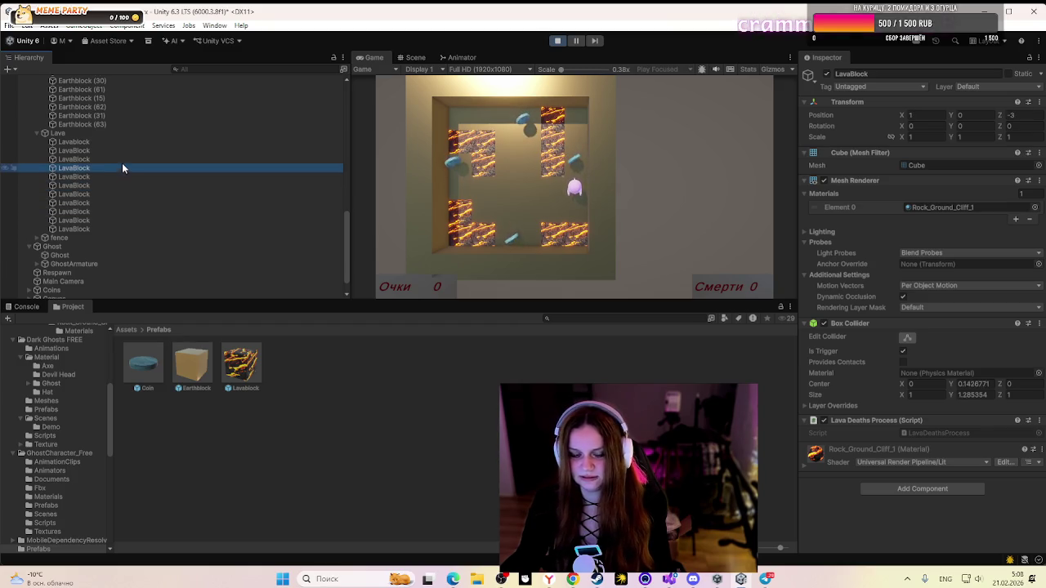
{"action": "left_click", "coordinate": [124, 160]}
{"action": "left_click", "coordinate": [127, 150]}
{"action": "left_click", "coordinate": [134, 141]}
{"action": "left_click", "coordinate": [132, 152]}
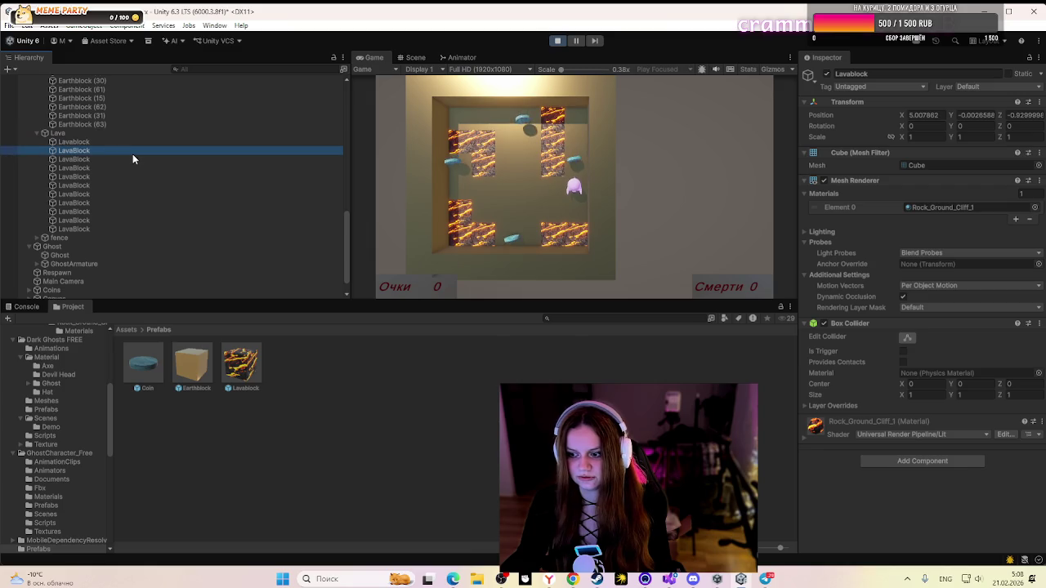
{"action": "left_click", "coordinate": [134, 142]}
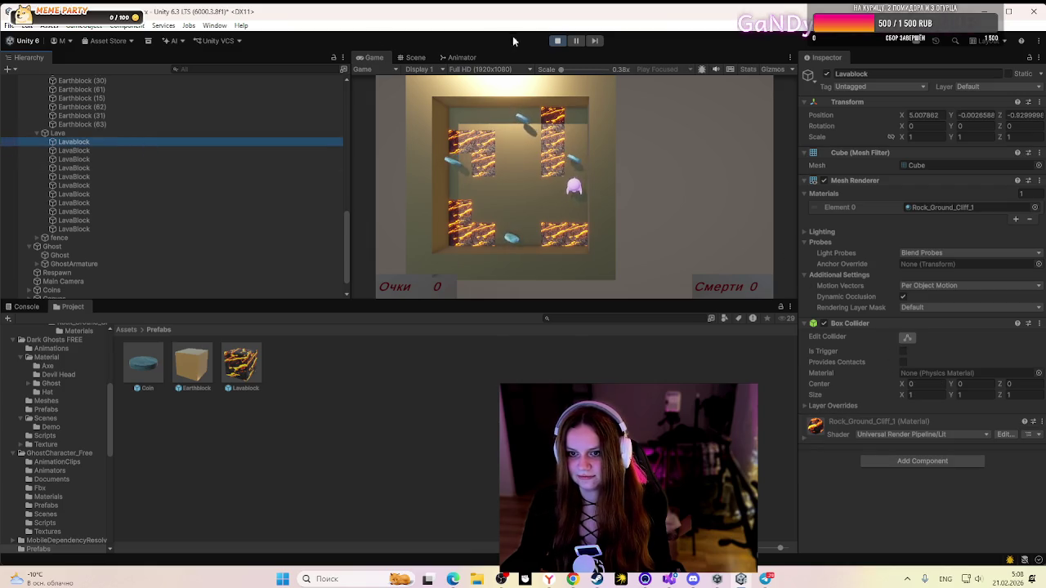
{"action": "left_click", "coordinate": [558, 43]}
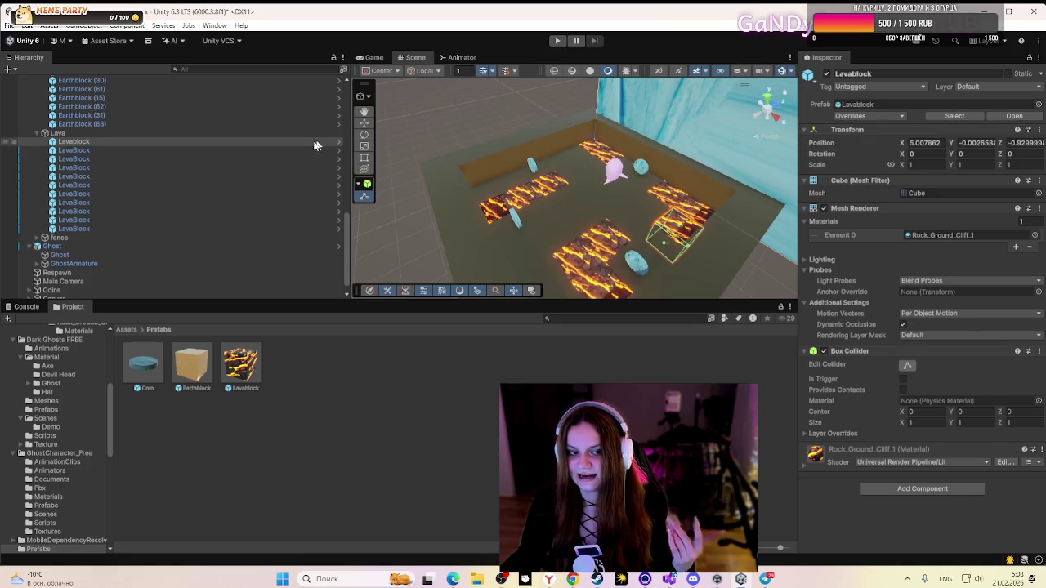
- Tick Is Trigger on the lava blocks' Box Colliders, play-test and stop, then switch to the browser
{"action": "left_click", "coordinate": [903, 379]}
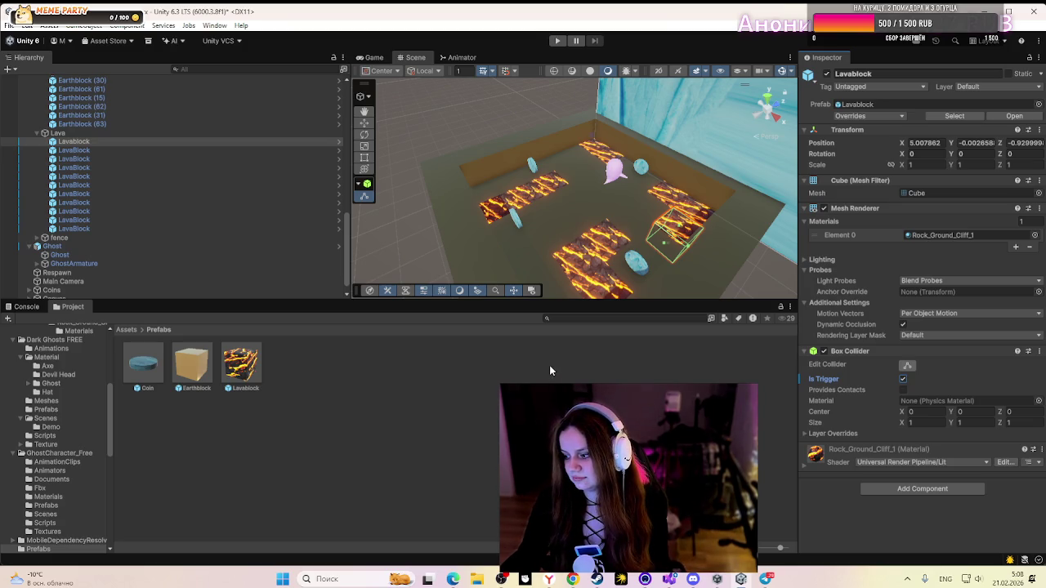
{"action": "left_click", "coordinate": [558, 40]}
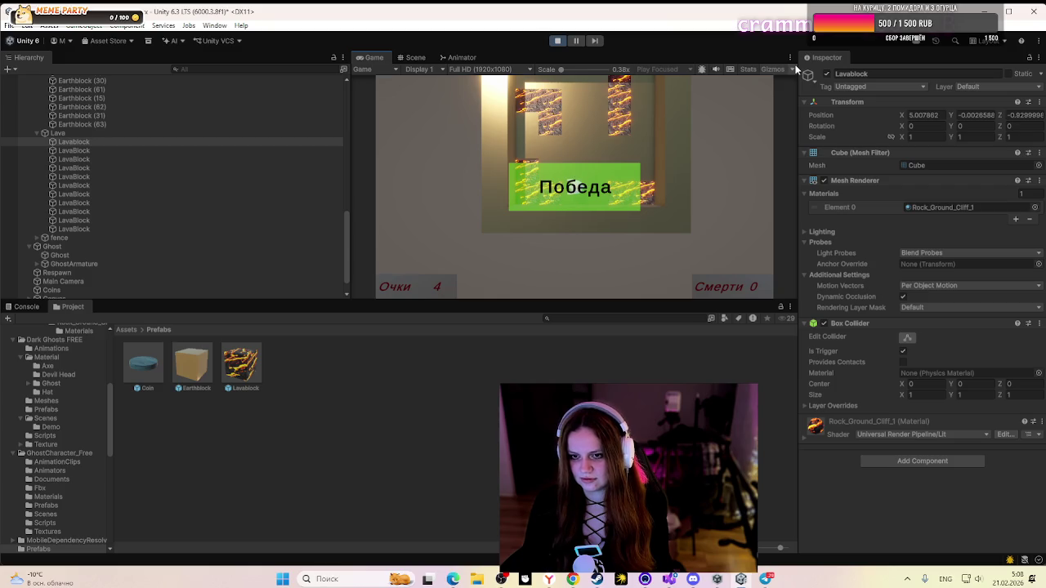
{"action": "left_click", "coordinate": [563, 44]}
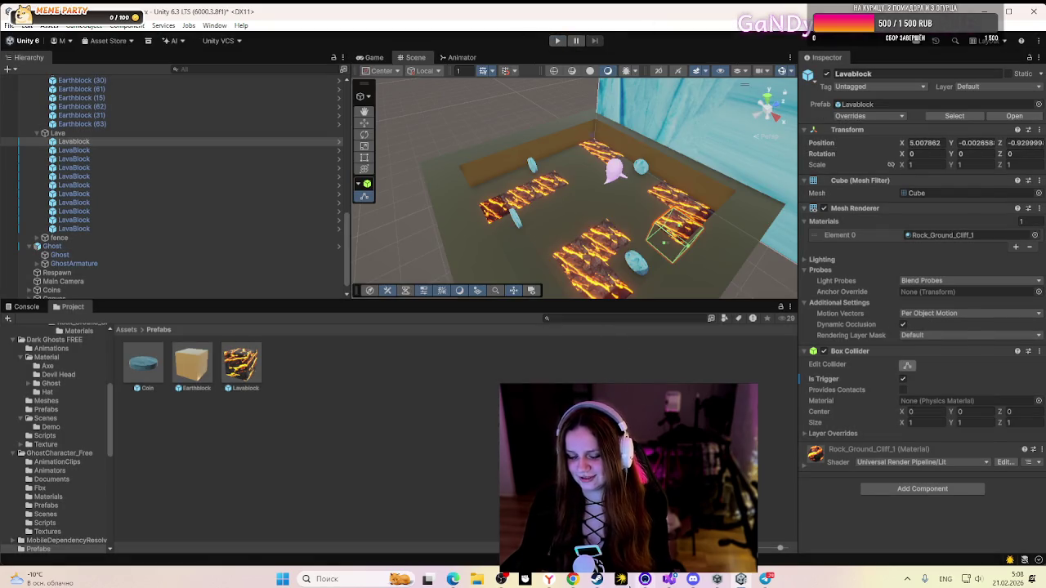
{"action": "key", "text": "alt+Tab"}
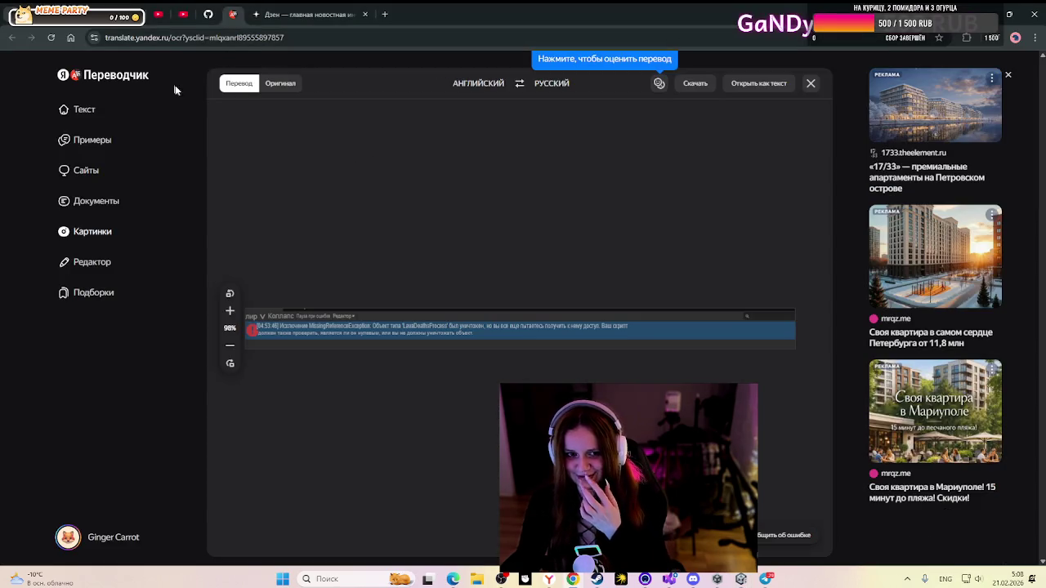
- Watch the Unity course video's maze section full screen, then return to the YouTube home feed
{"action": "left_click", "coordinate": [157, 14]}
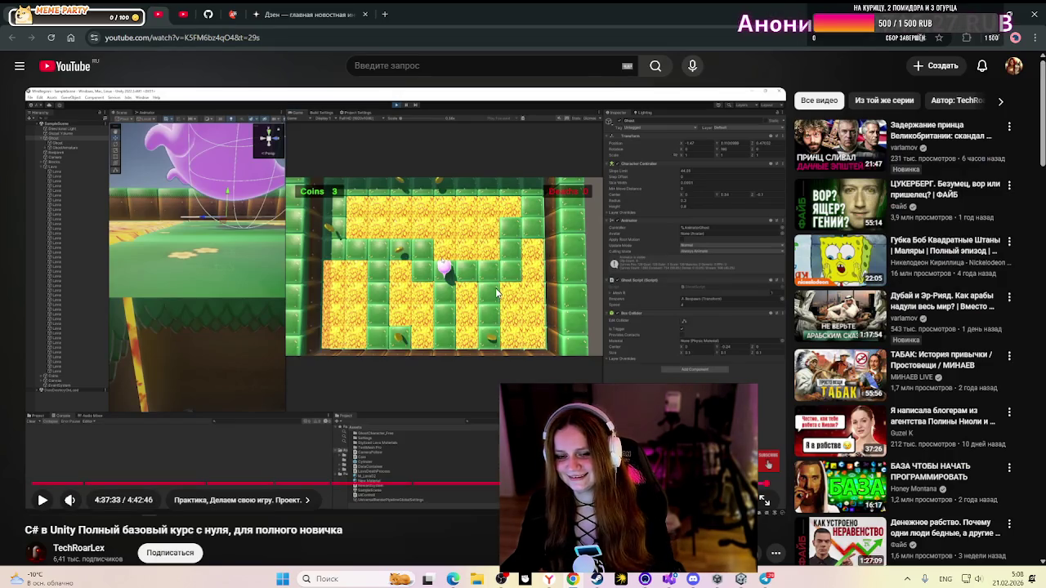
{"action": "left_click", "coordinate": [488, 281]}
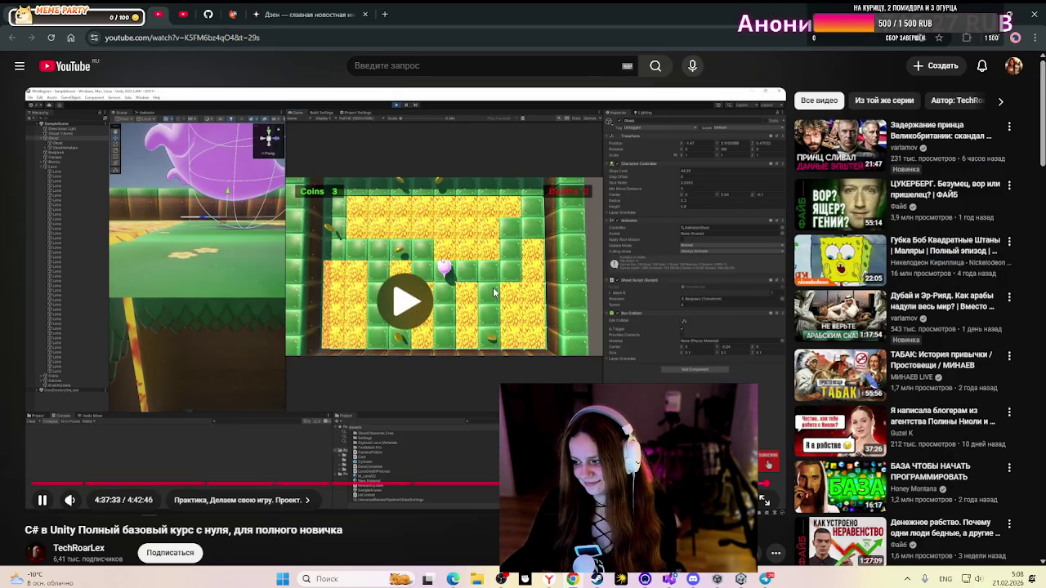
{"action": "left_click", "coordinate": [487, 294]}
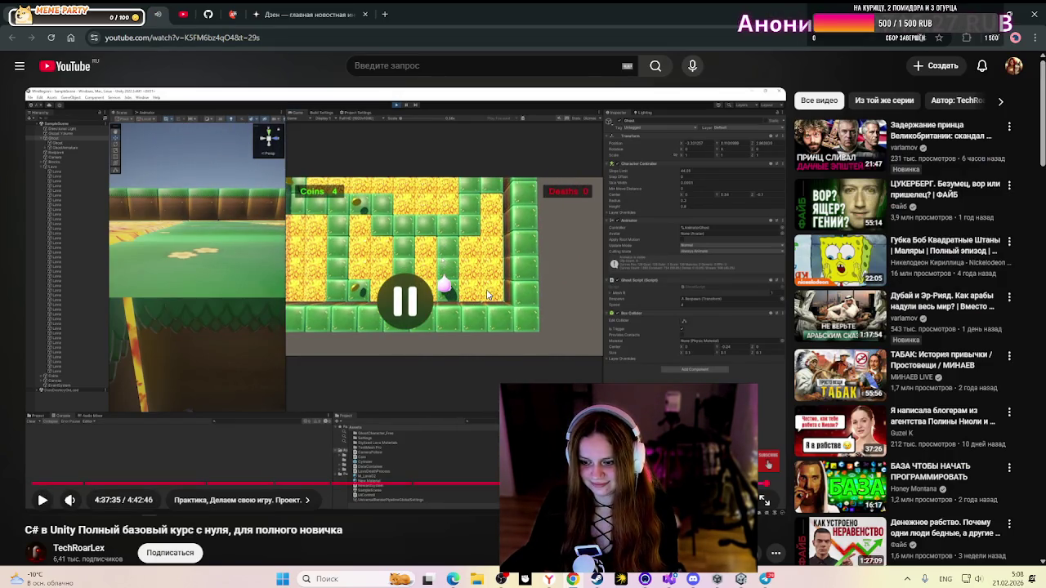
{"action": "key", "text": "F11"}
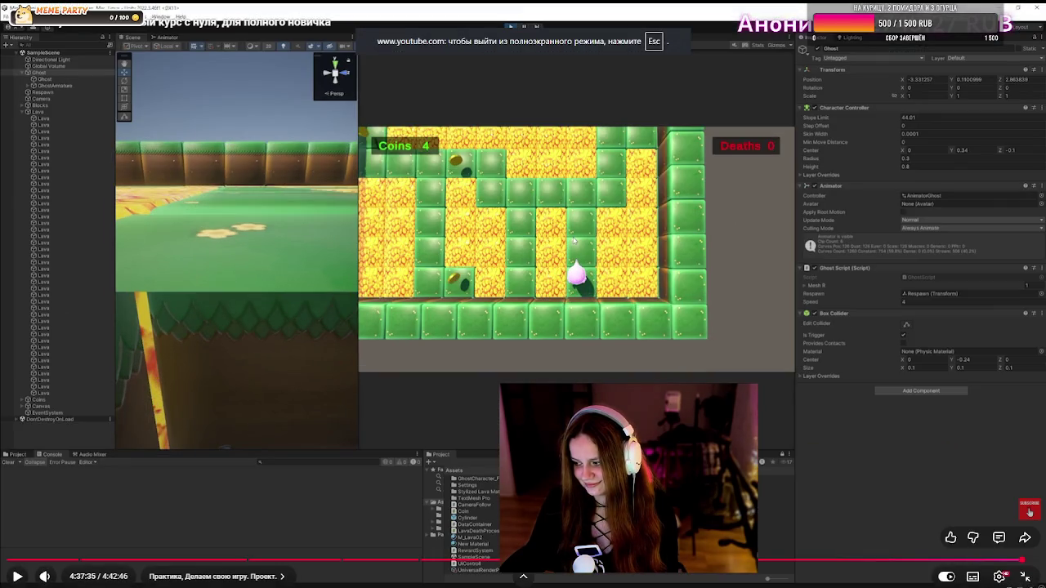
{"action": "left_click", "coordinate": [527, 346]}
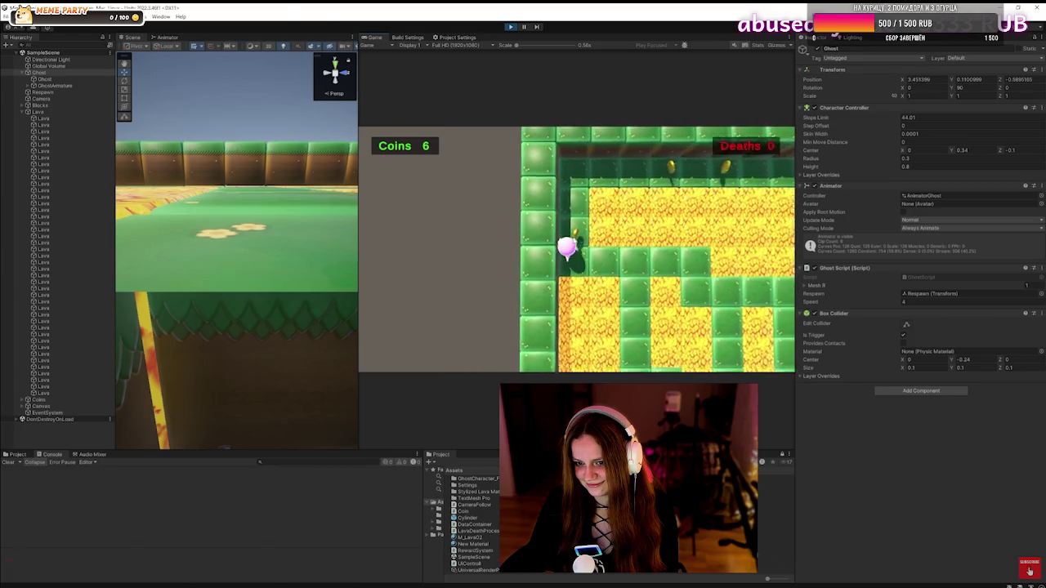
{"action": "mouse_move", "coordinate": [527, 345]}
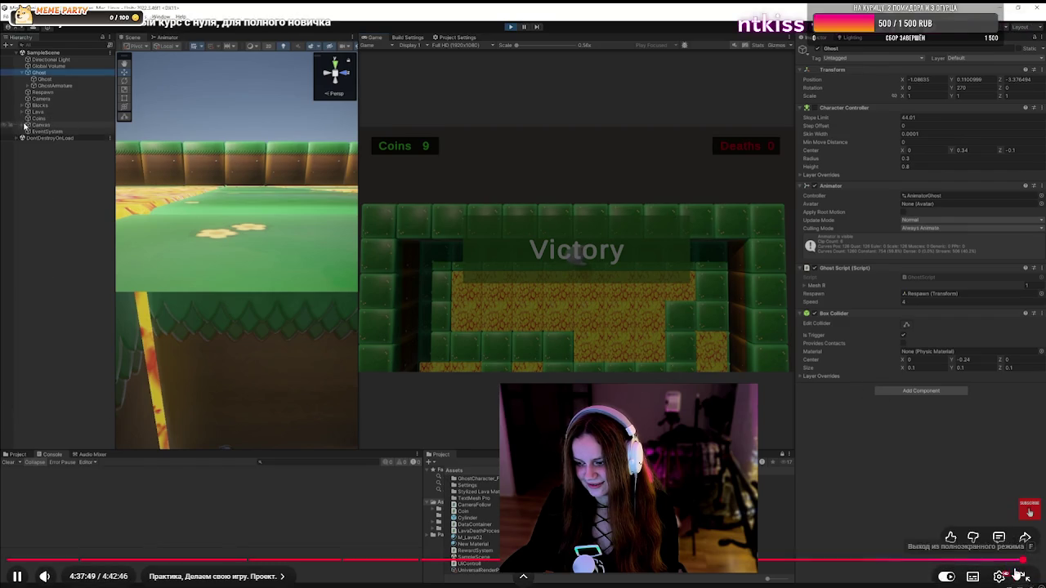
{"action": "key", "text": "Escape"}
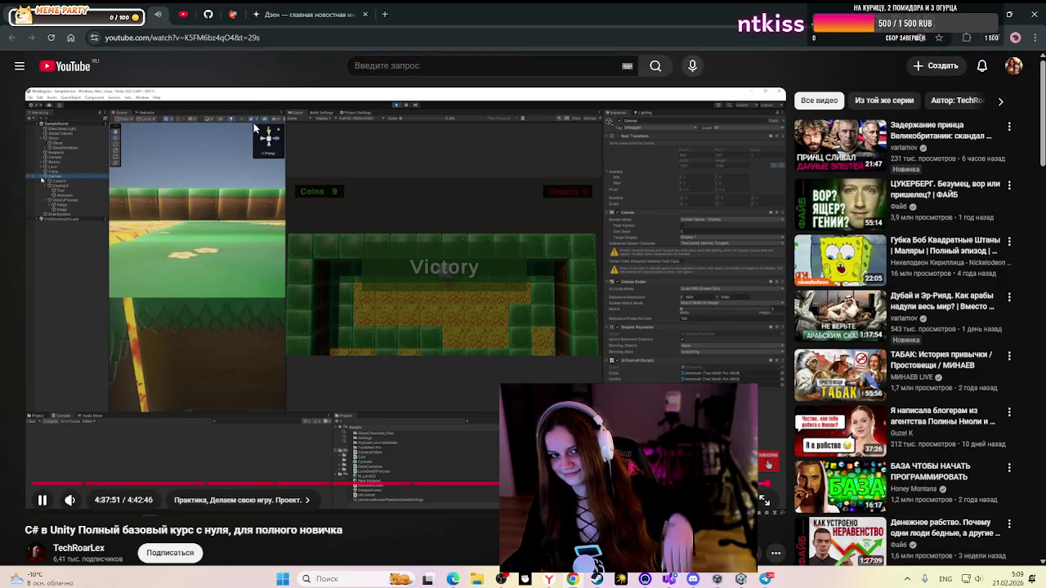
{"action": "left_click", "coordinate": [65, 69]}
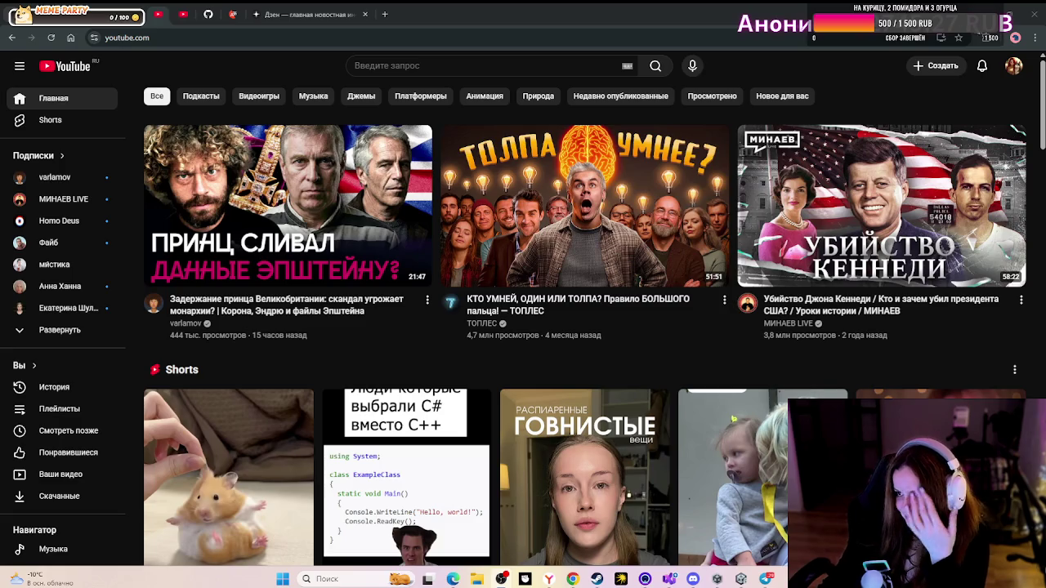
- Restore down and minimise the browser window to bring the Unity editor back
{"action": "left_click", "coordinate": [1021, 20]}
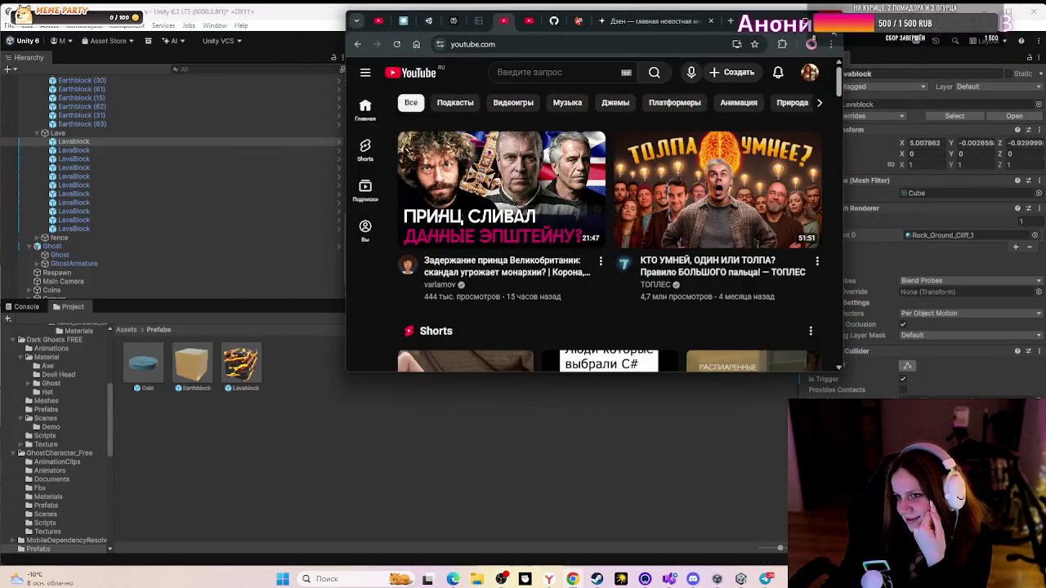
{"action": "left_click", "coordinate": [806, 21]}
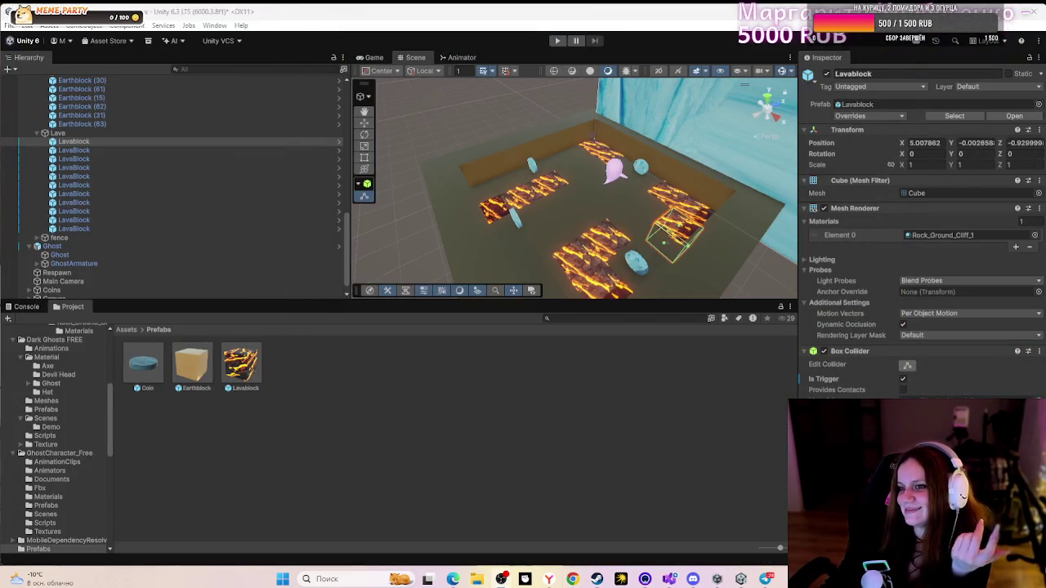
- Play the maze and steer the ghost with WASD to collect all four coins, reaching Победа
{"action": "left_click", "coordinate": [559, 40]}
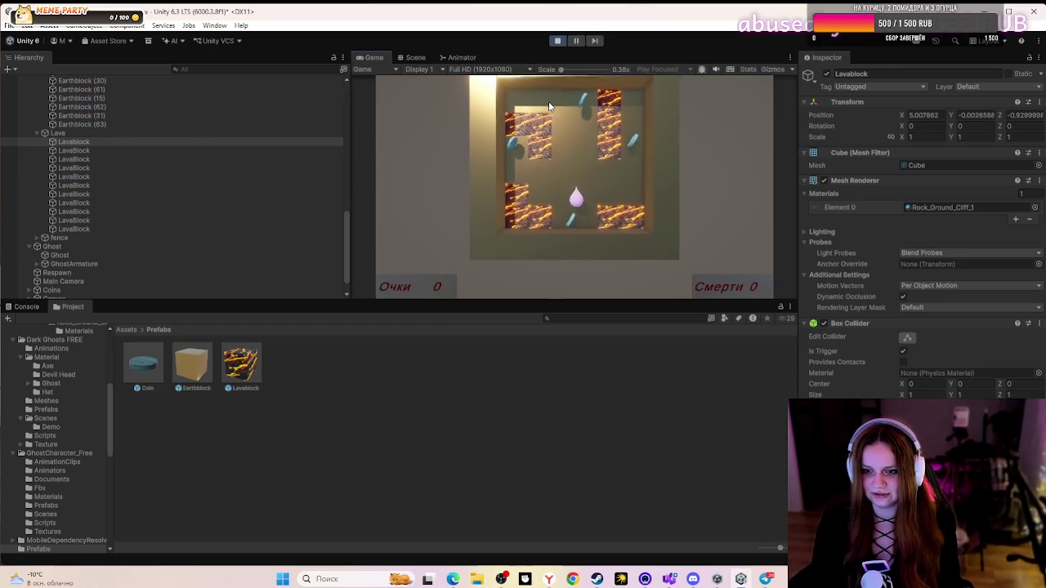
{"action": "key", "text": "d"}
{"action": "key", "text": "w"}
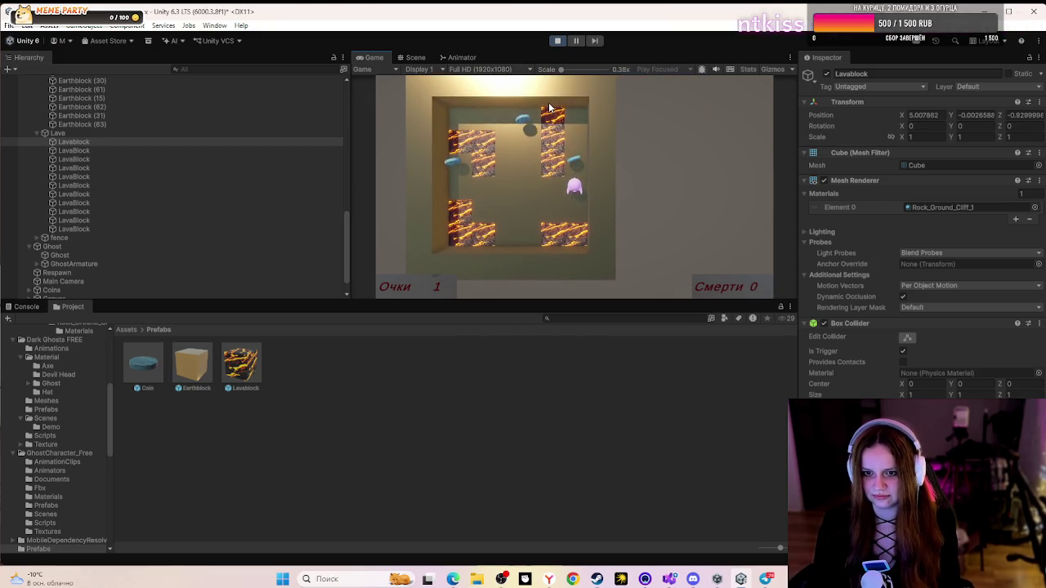
{"action": "key", "text": "w"}
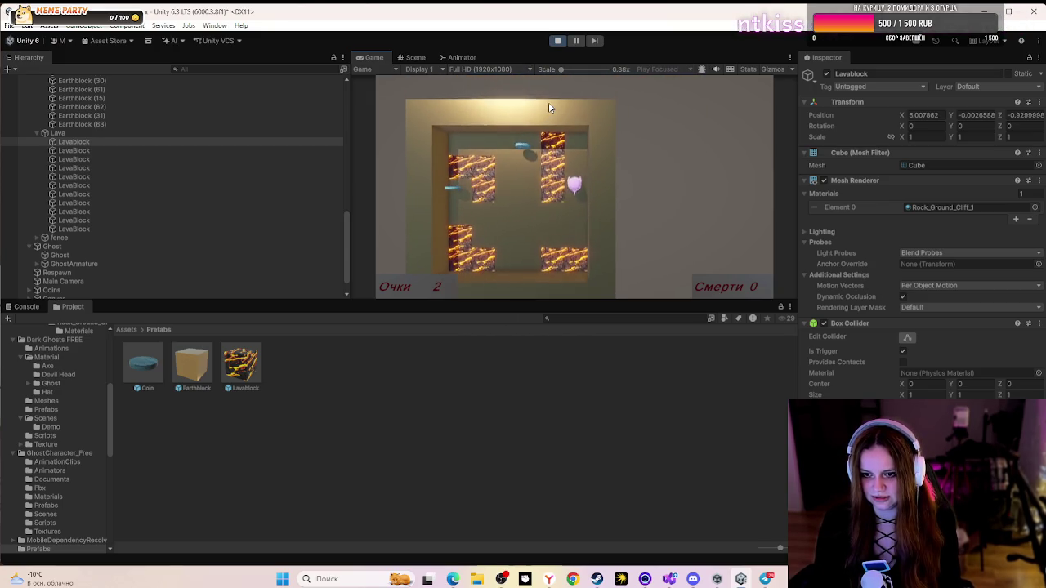
{"action": "key", "text": "s"}
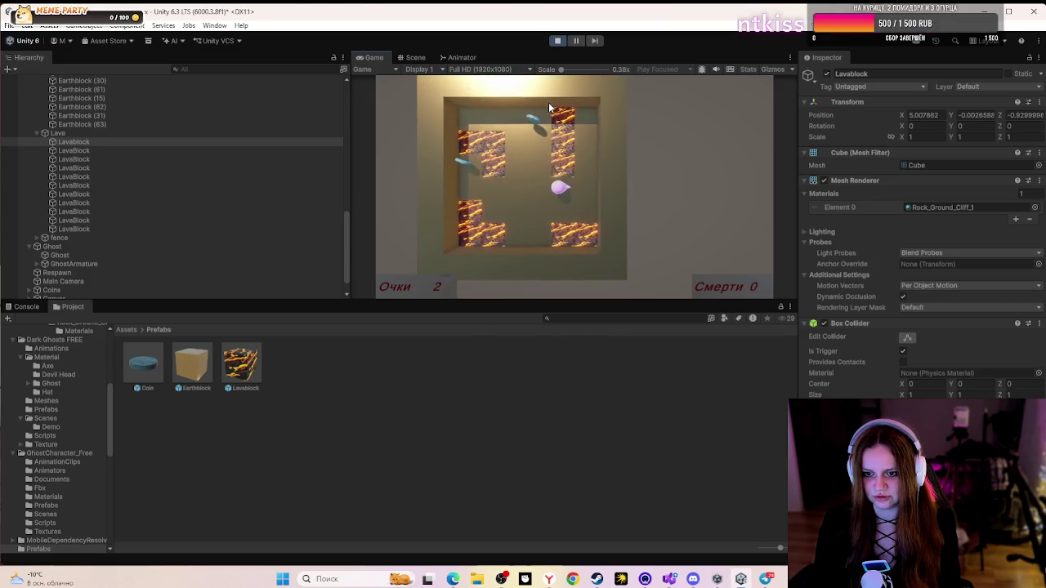
{"action": "key", "text": "a"}
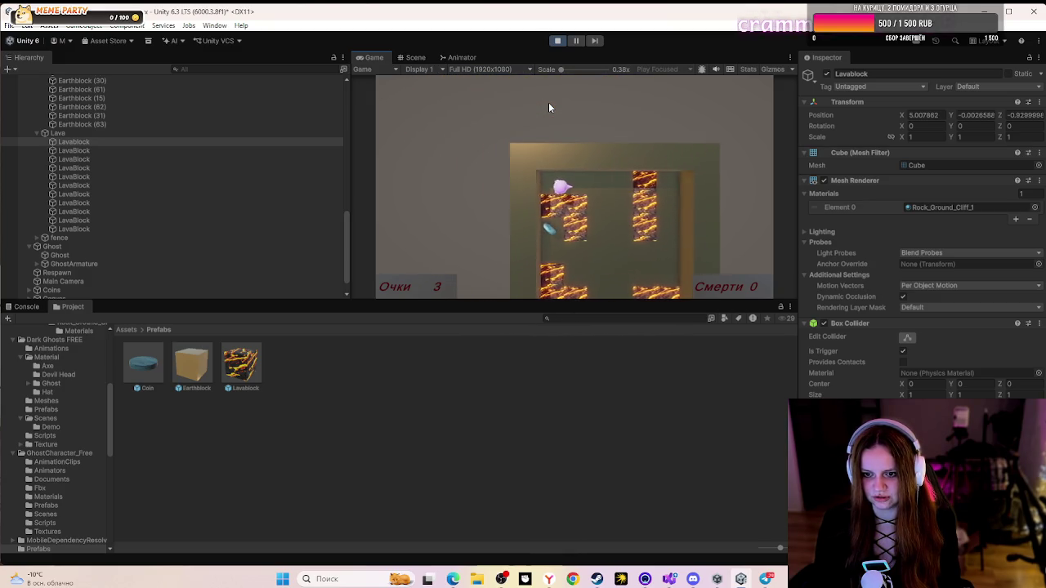
{"action": "key", "text": "d"}
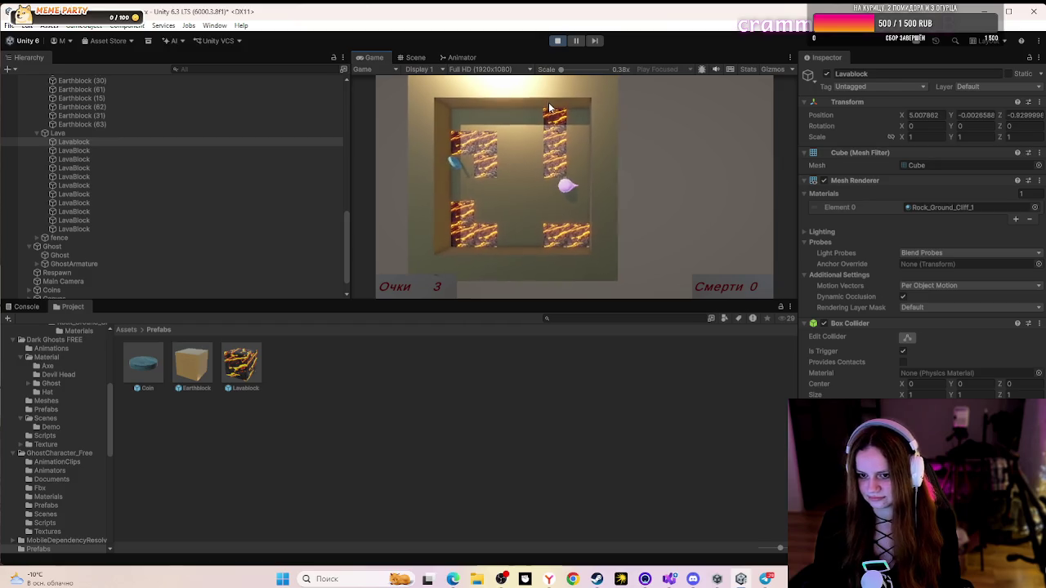
{"action": "key", "text": "a"}
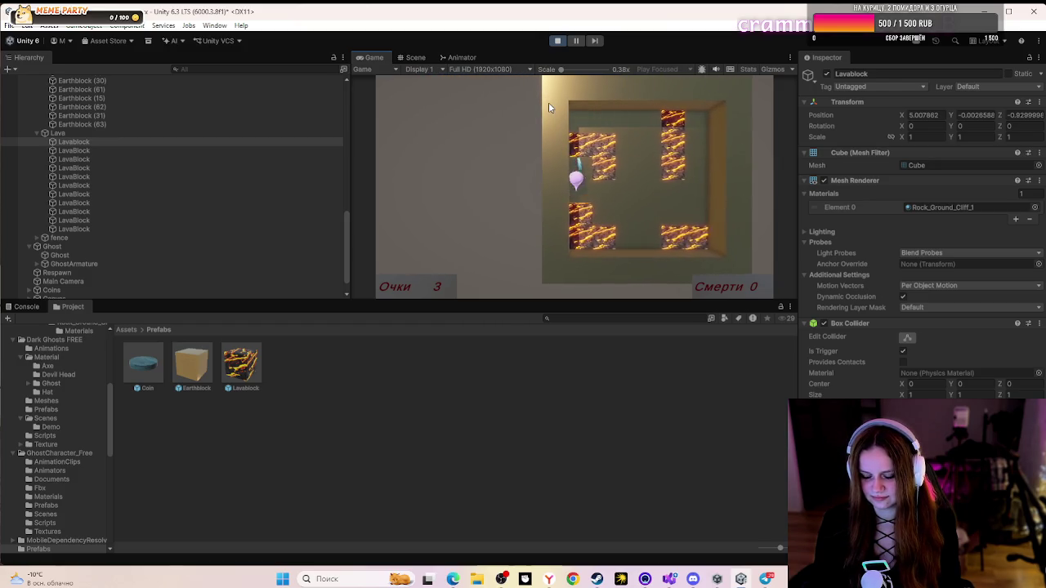
{"action": "key", "text": "w"}
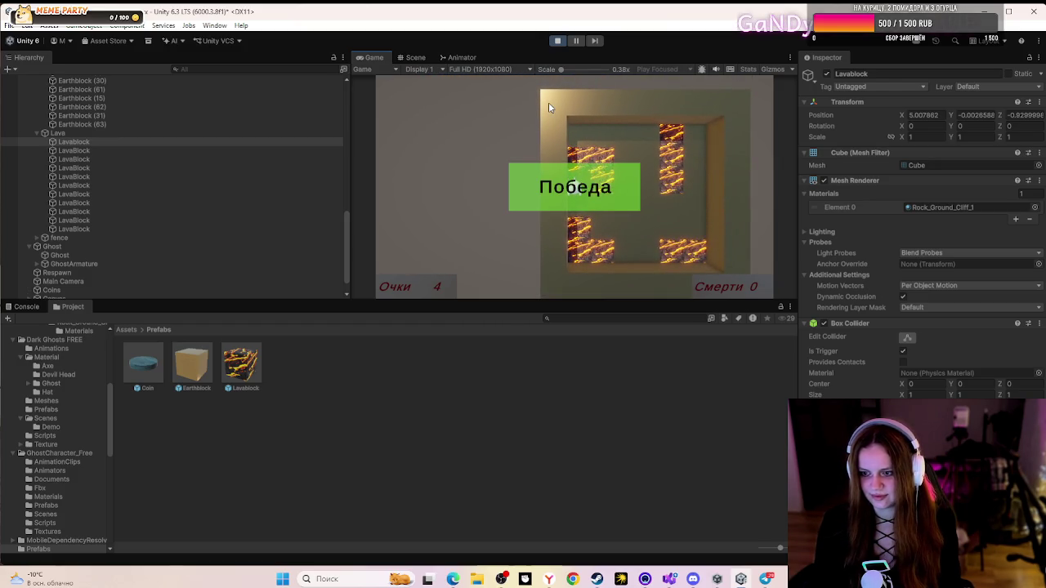
- Stop and restart the play test, moving the ghost left across the level
{"action": "left_click", "coordinate": [555, 42]}
{"action": "left_click", "coordinate": [556, 42]}
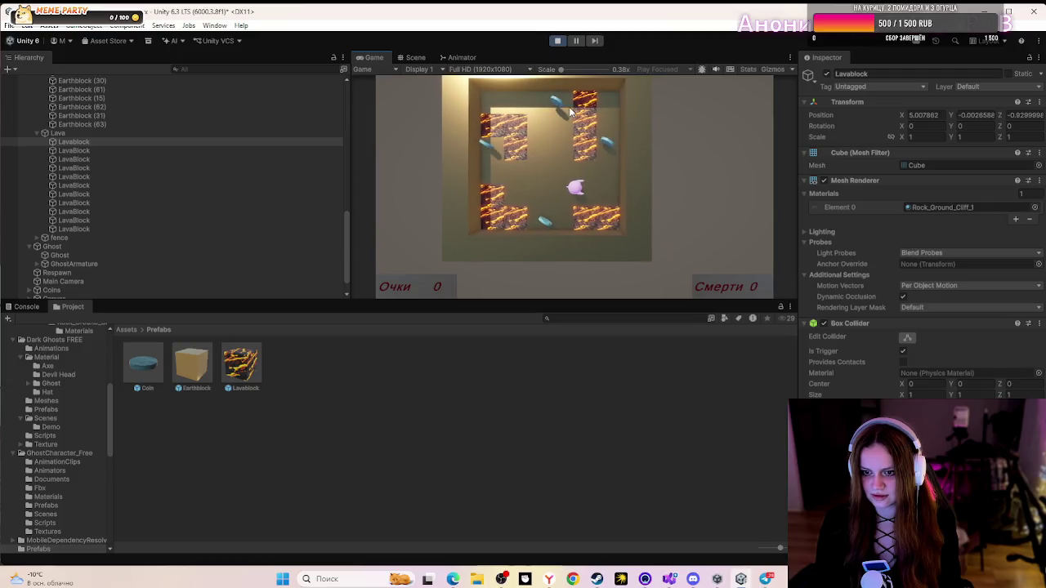
{"action": "key", "text": "a"}
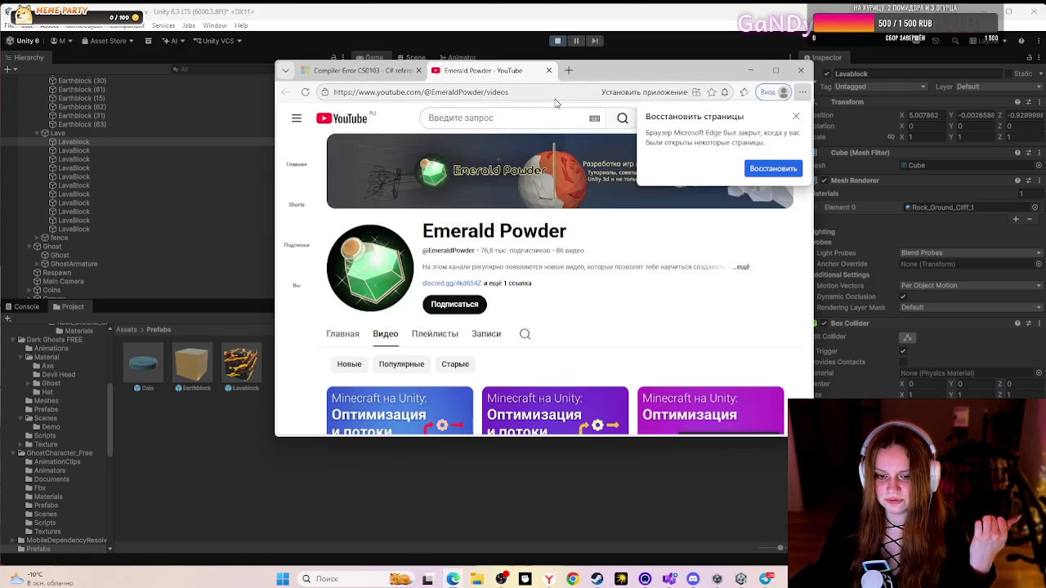
- Select the Emerald Powder channel videos page address in Edge's address bar
{"action": "left_click", "coordinate": [490, 91]}
- Copy the Emerald Powder channel page address and close Edge
{"action": "right_click", "coordinate": [454, 93]}
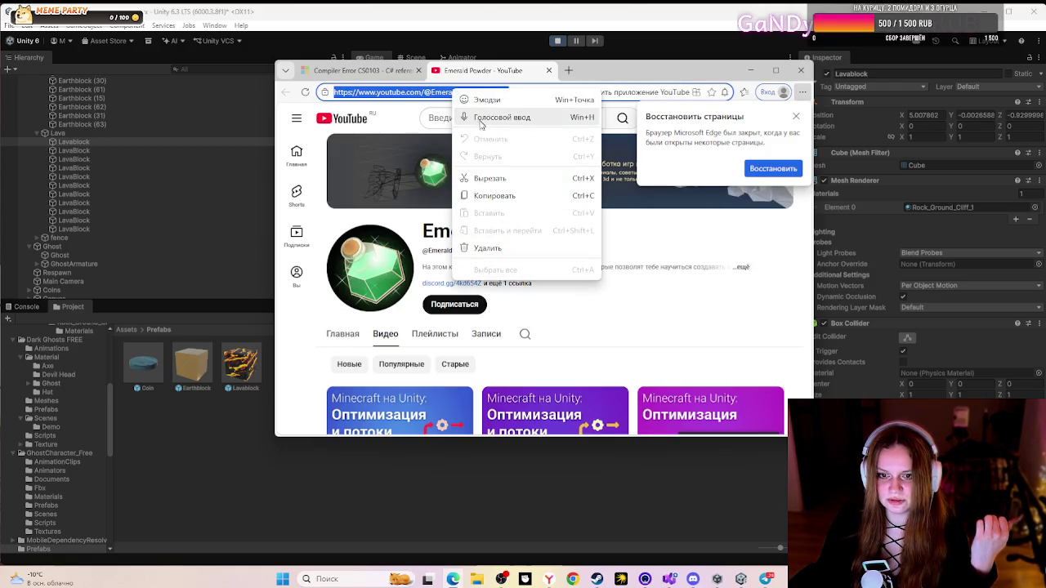
{"action": "left_click", "coordinate": [495, 196]}
{"action": "left_click", "coordinate": [801, 70]}
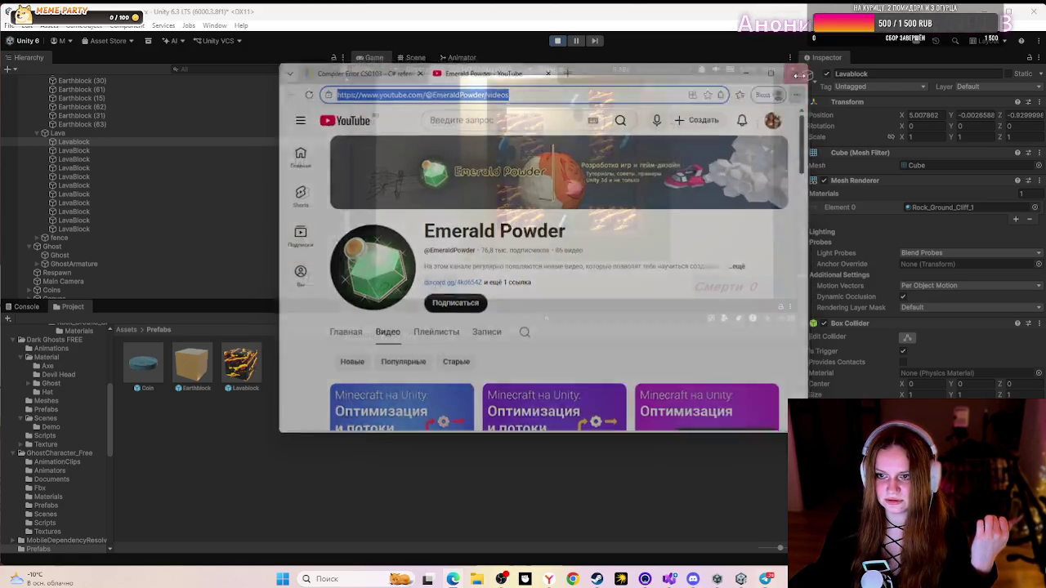
- Open the channel address in a new tab of the other browser and maximise its window
{"action": "left_click", "coordinate": [572, 579]}
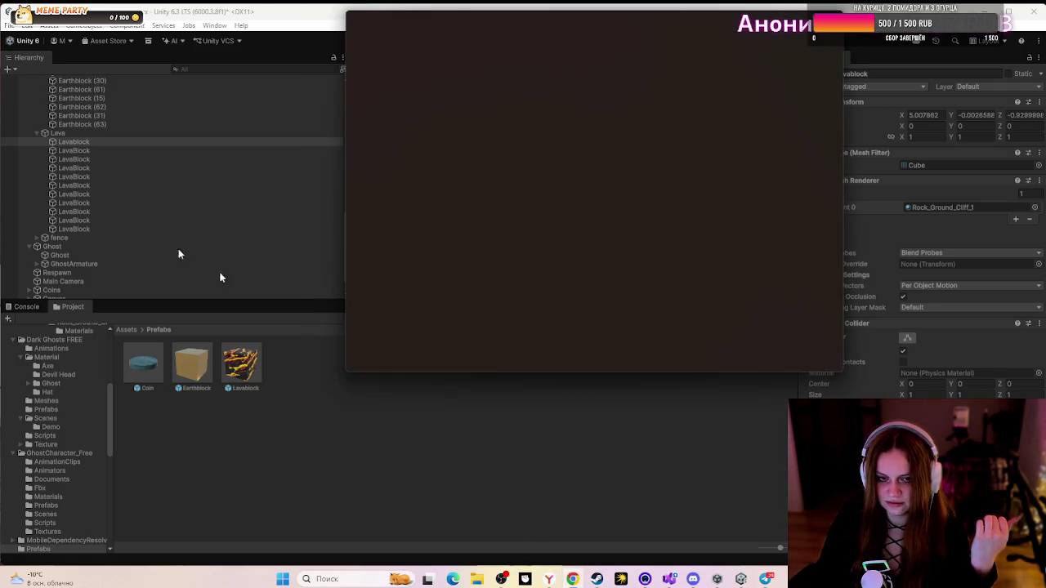
{"action": "key", "text": "ctrl+t"}
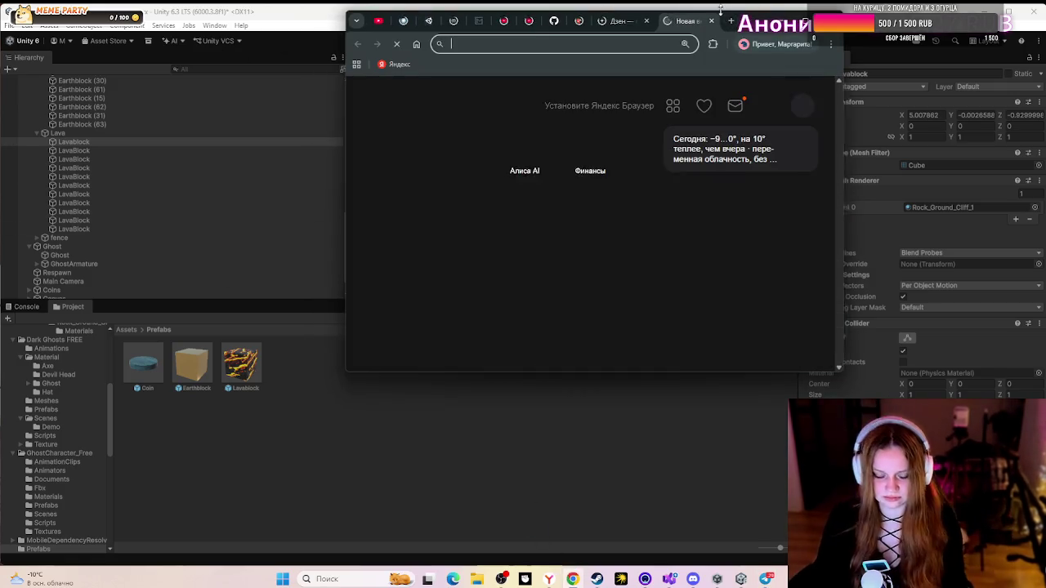
{"action": "type", "text": "https://www.youtube.com/@EmeraldPowder/videos"}
{"action": "key", "text": "Return"}
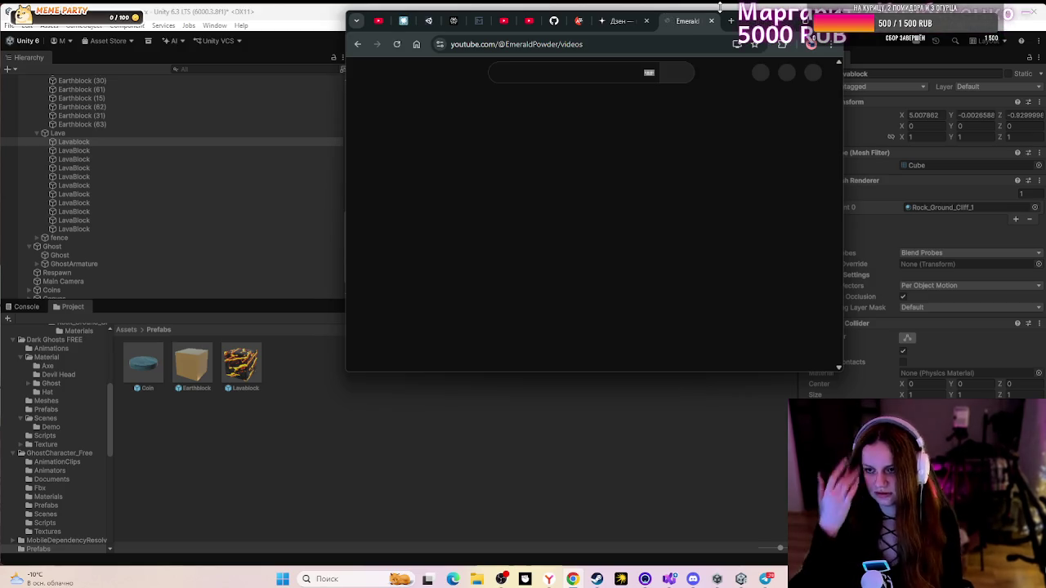
{"action": "key", "text": "super+Up"}
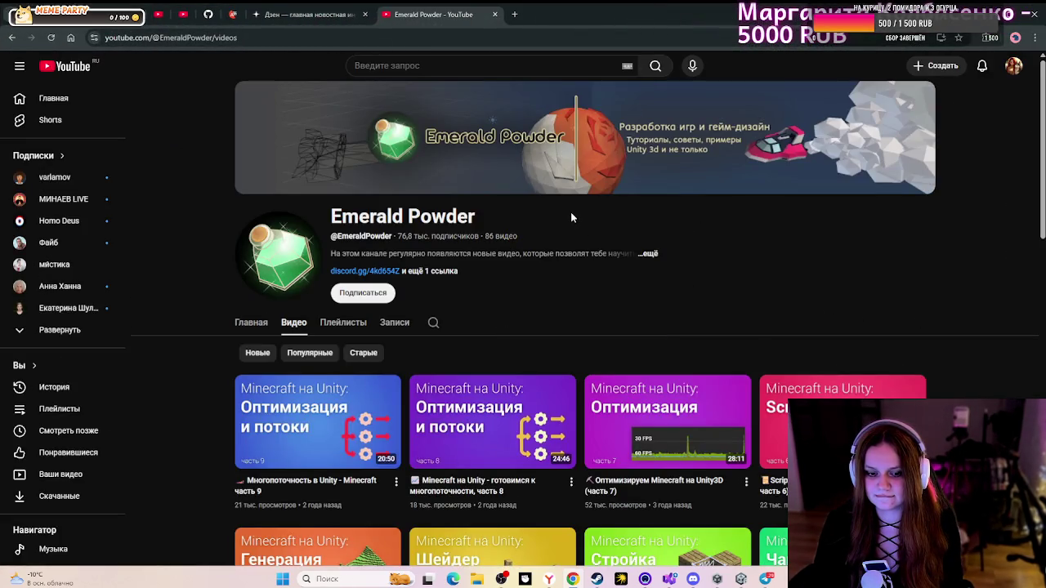
{"action": "scroll", "coordinate": [572, 217], "scroll_direction": "down", "scroll_amount": 2}
{"action": "scroll", "coordinate": [569, 216], "scroll_direction": "down", "scroll_amount": 4}
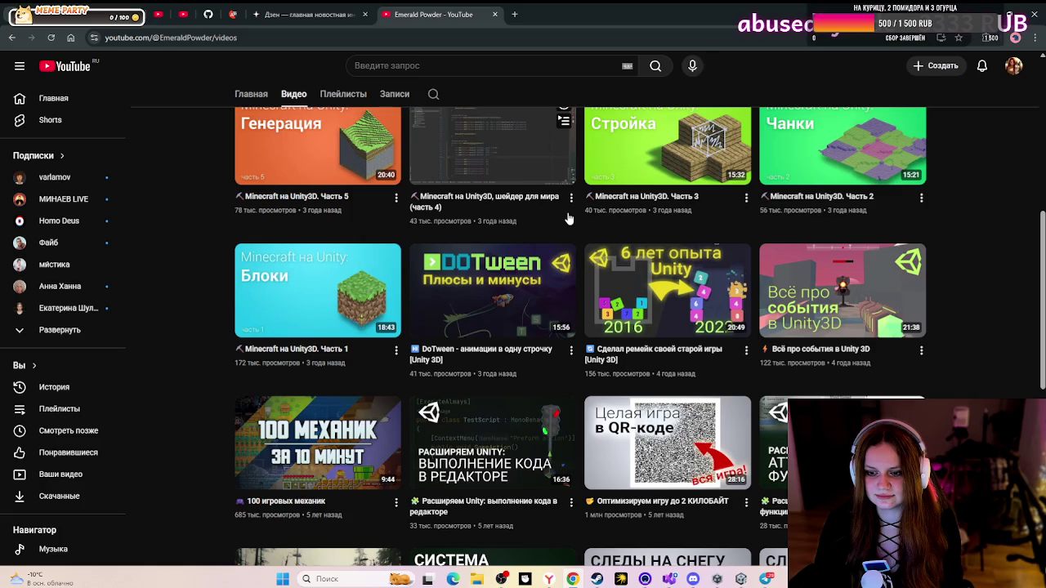
{"action": "scroll", "coordinate": [570, 218], "scroll_direction": "down", "scroll_amount": 2}
{"action": "scroll", "coordinate": [569, 218], "scroll_direction": "down", "scroll_amount": 1}
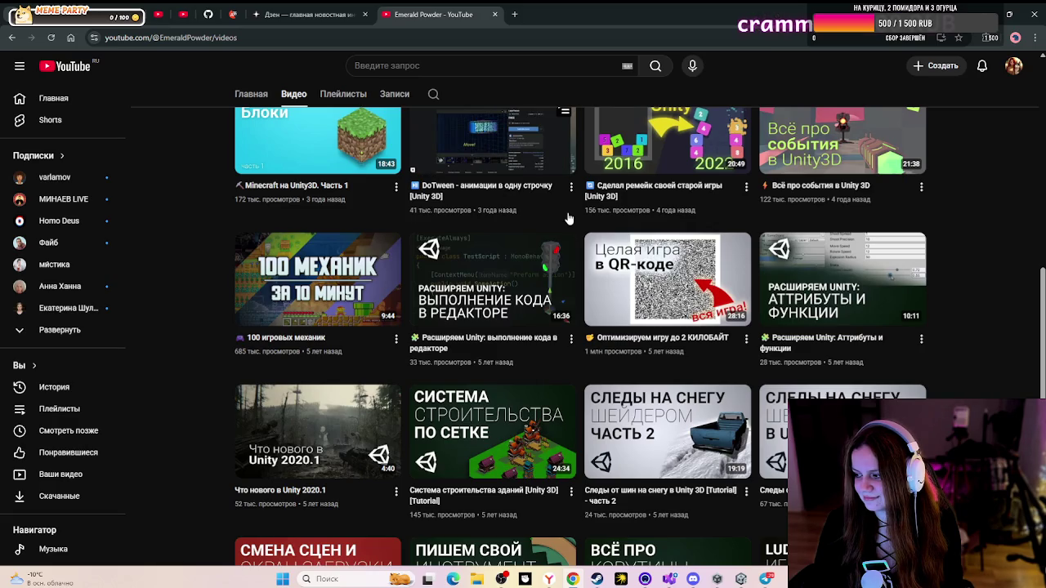
{"action": "scroll", "coordinate": [564, 220], "scroll_direction": "up", "scroll_amount": 3}
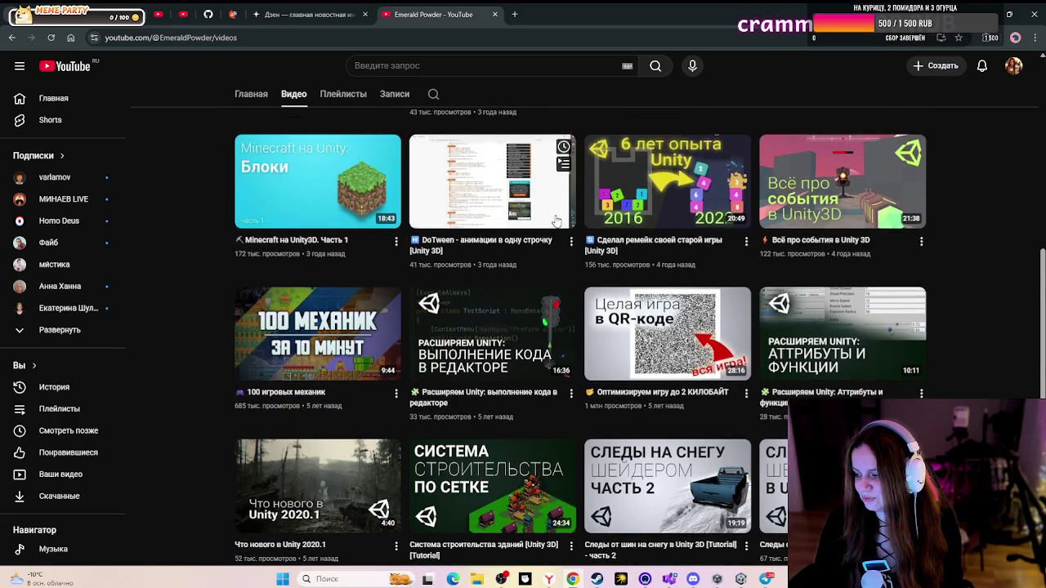
{"action": "scroll", "coordinate": [554, 222], "scroll_direction": "up", "scroll_amount": 5}
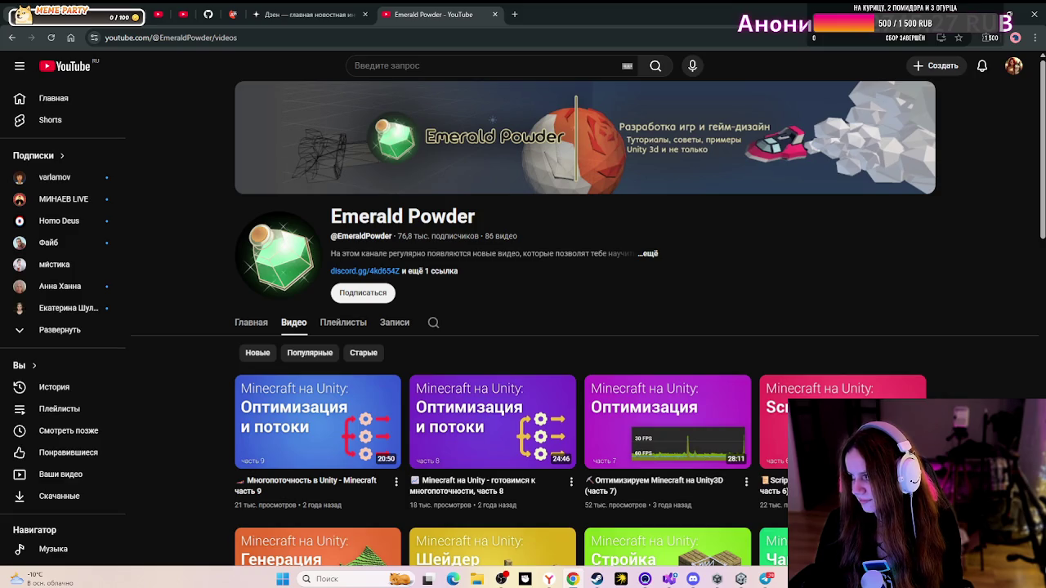
- Pin the Emerald Powder tab and open the Discord direct conversation holding the shared links
{"action": "right_click", "coordinate": [441, 14]}
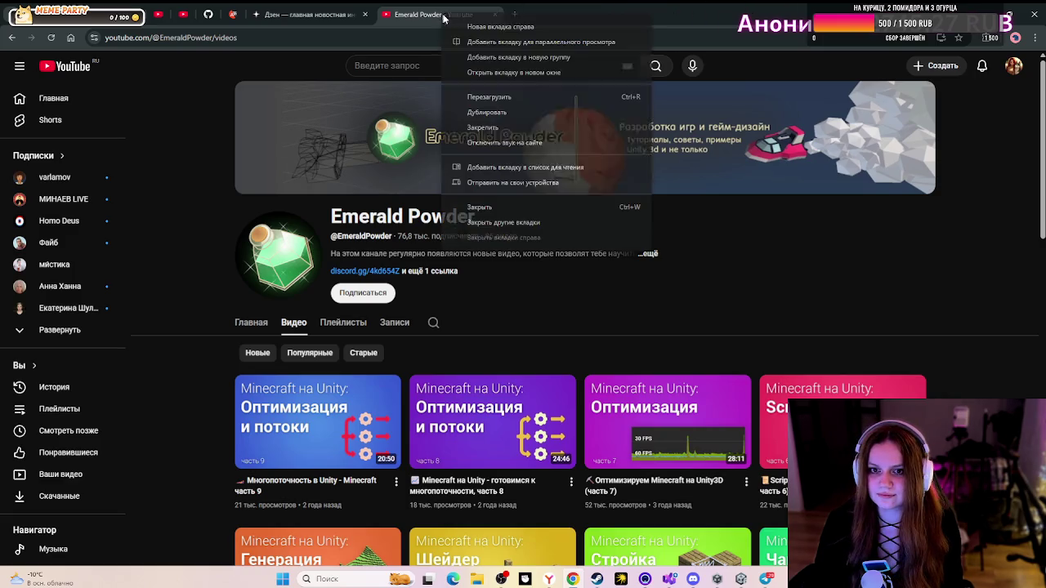
{"action": "left_click", "coordinate": [489, 126]}
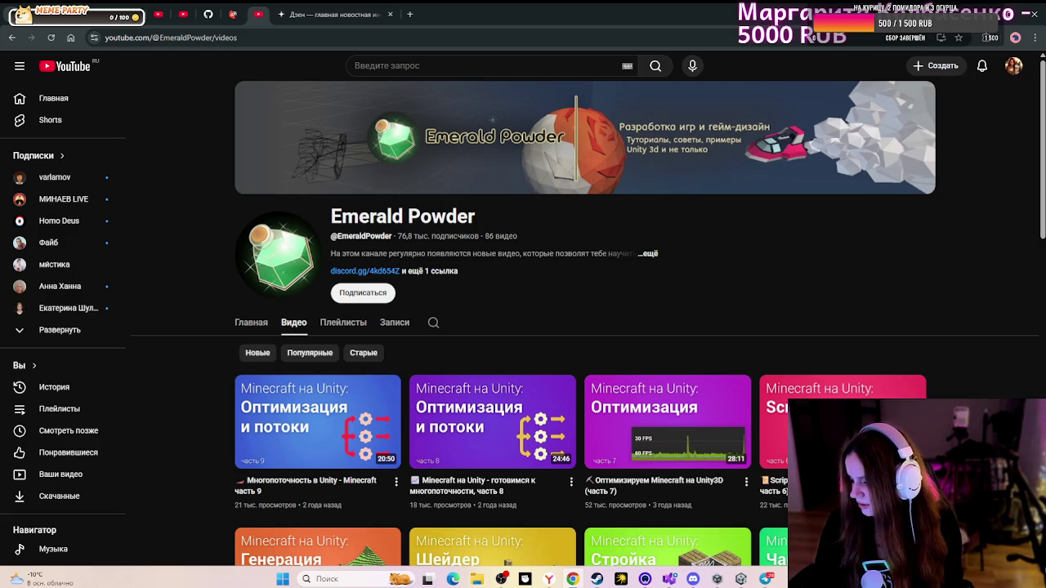
{"action": "left_click", "coordinate": [1019, 14]}
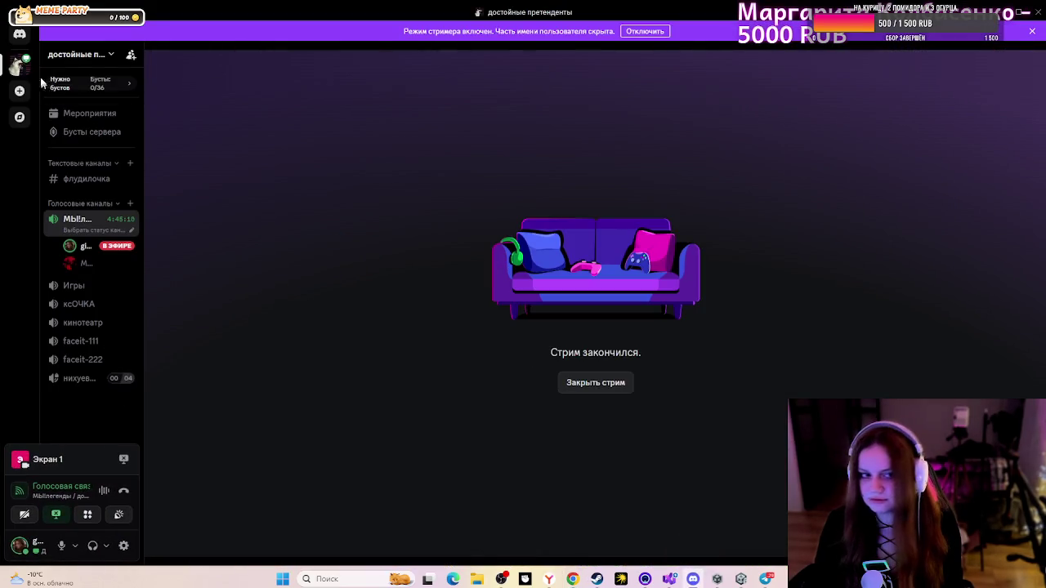
{"action": "left_click", "coordinate": [18, 39]}
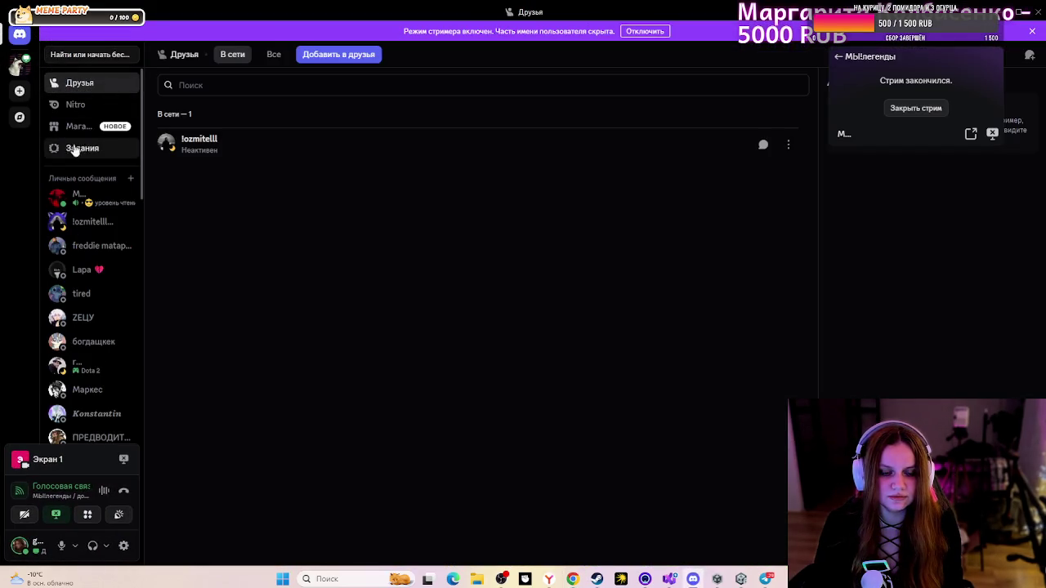
{"action": "left_click", "coordinate": [82, 224]}
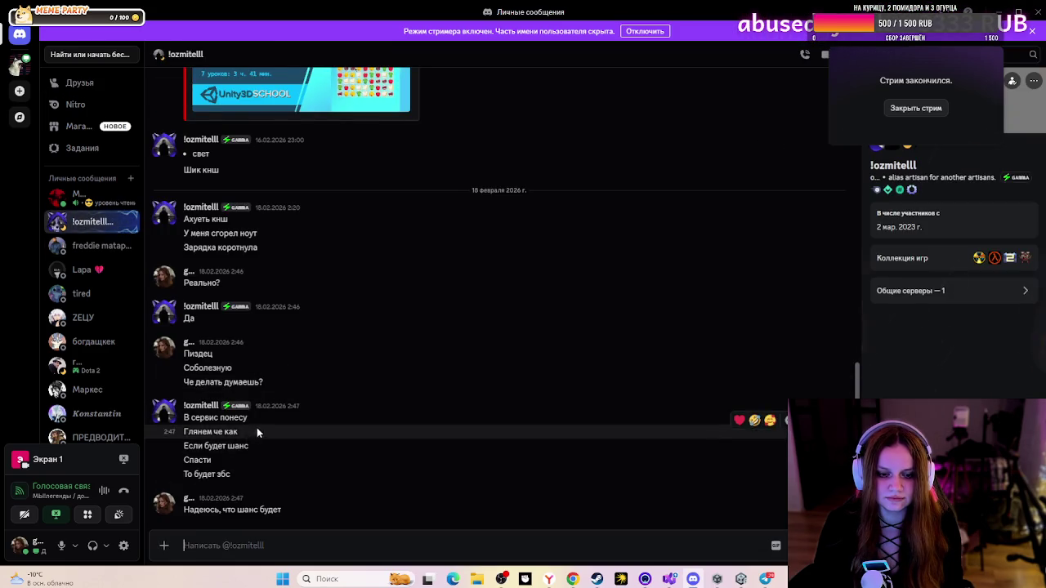
- Copy the text of the YouTube lesson link message and return to the browser
{"action": "scroll", "coordinate": [311, 412], "scroll_direction": "up", "scroll_amount": 5}
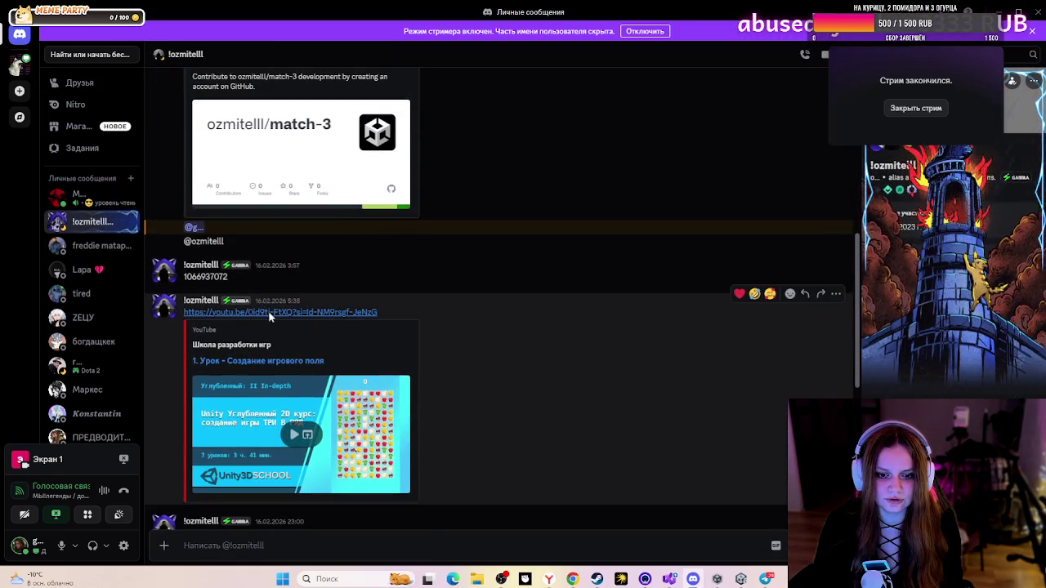
{"action": "right_click", "coordinate": [269, 312]}
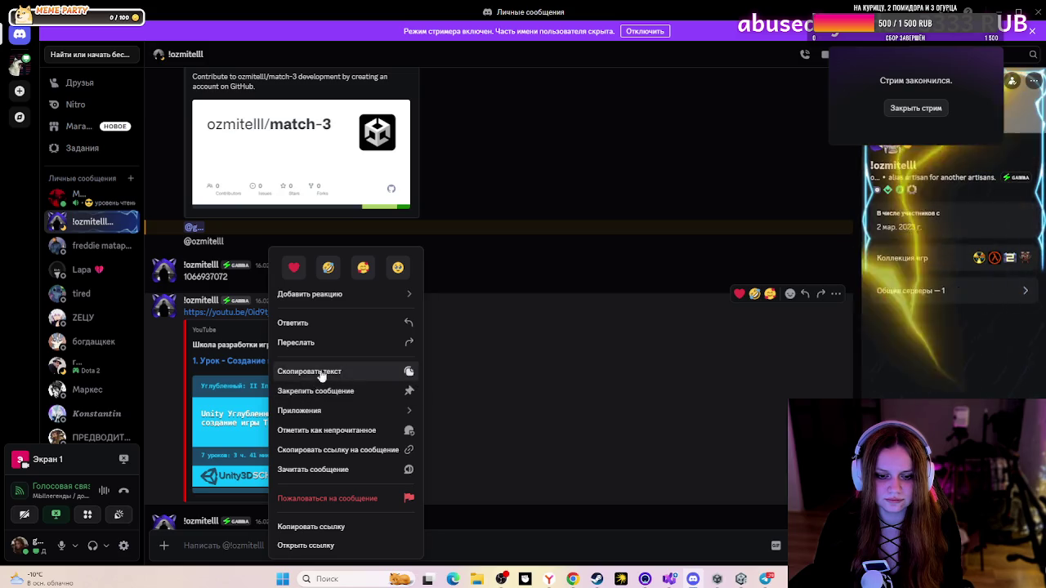
{"action": "left_click", "coordinate": [333, 374]}
{"action": "key", "text": "alt+Tab"}
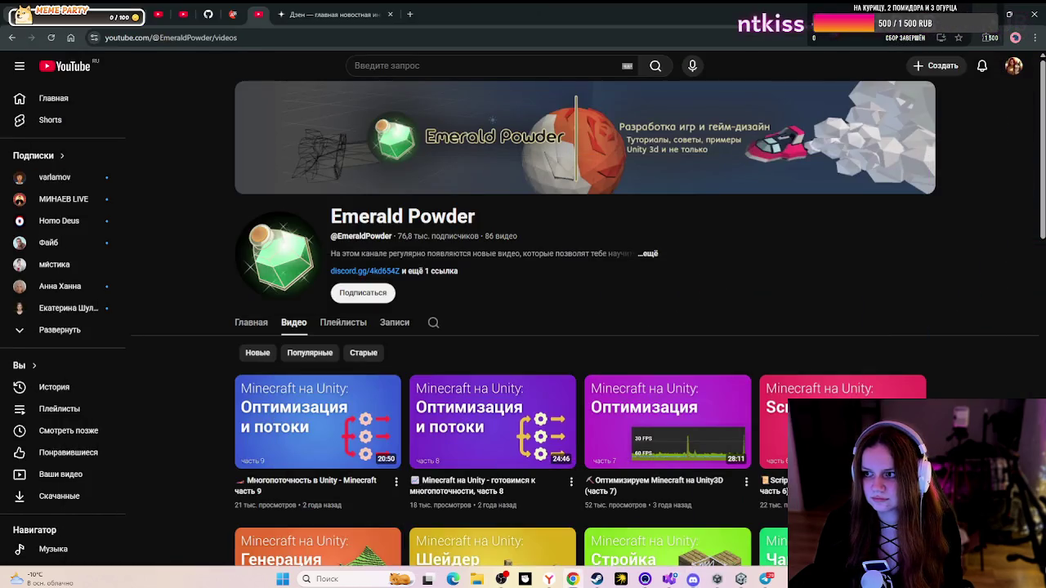
- Load the copied link in a new tab and pause '1. Урок - Создание игрового поля' near the start
{"action": "left_click", "coordinate": [409, 14]}
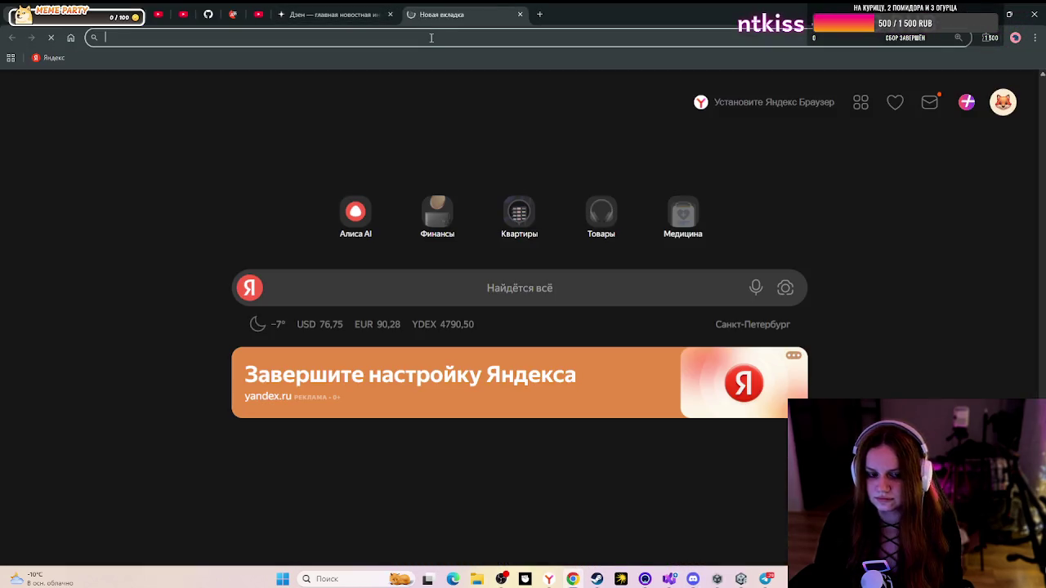
{"action": "type", "text": "https://youtu.be/0id9tj-FtXQ?si=Id-NM9rsgf-JeNzG"}
{"action": "key", "text": "Return"}
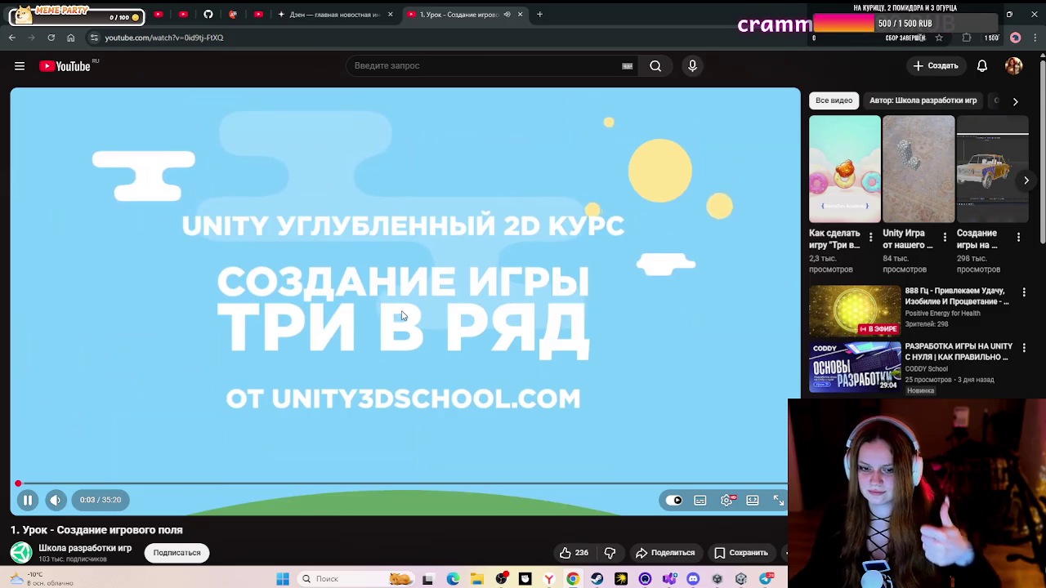
{"action": "left_click", "coordinate": [432, 309]}
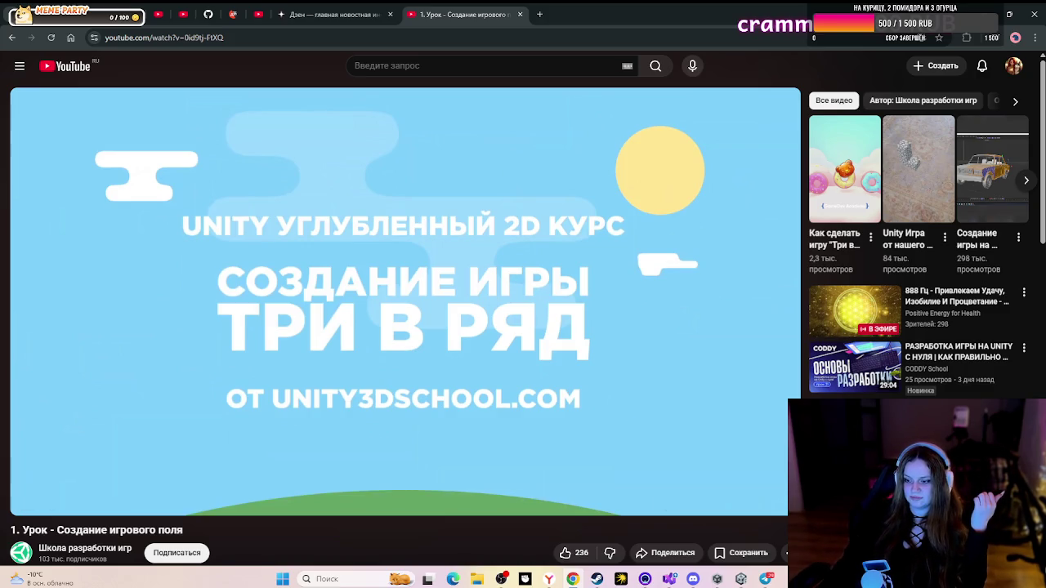
- Clear the screenshot alert from the Windows notification centre and close the panel
{"action": "key", "text": "super+n"}
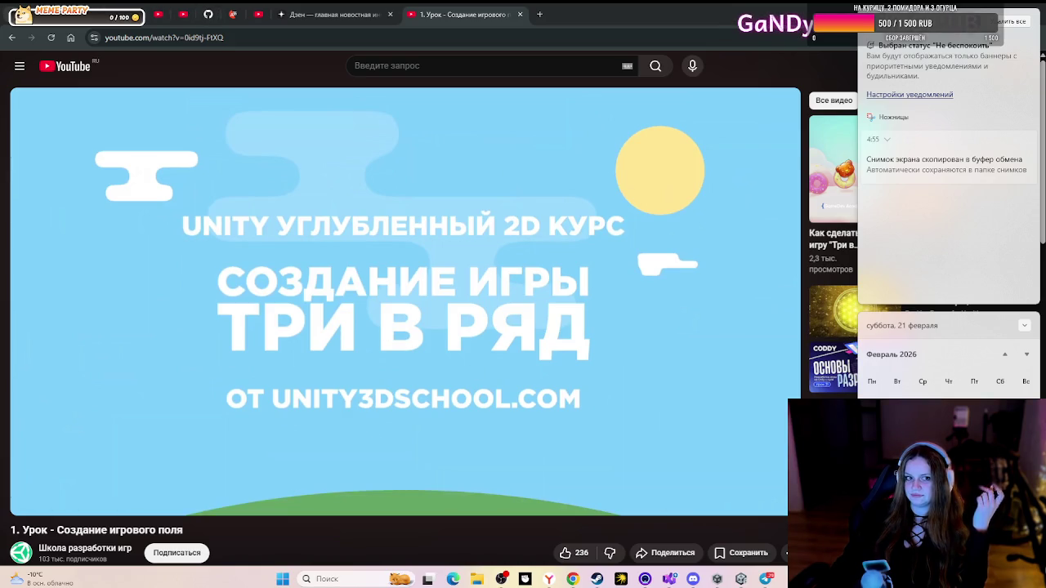
{"action": "left_click", "coordinate": [1014, 21]}
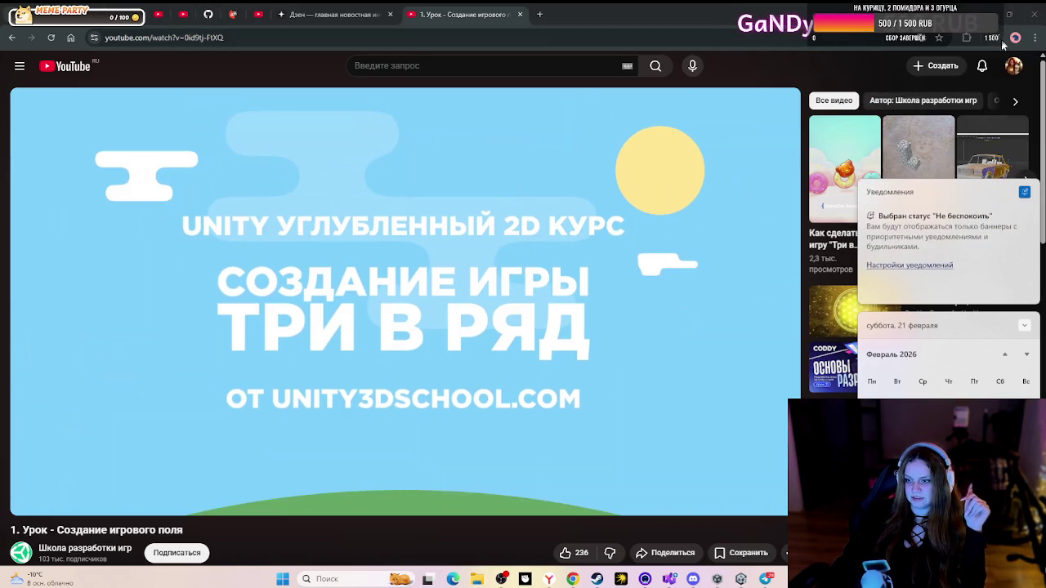
{"action": "left_click", "coordinate": [799, 76]}
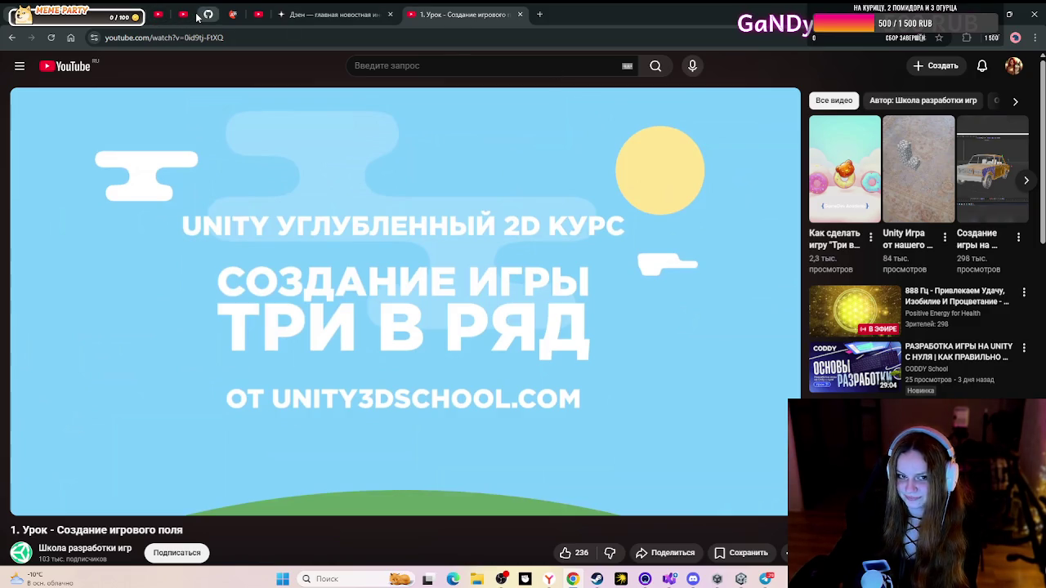
{"action": "mouse_move", "coordinate": [197, 17]}
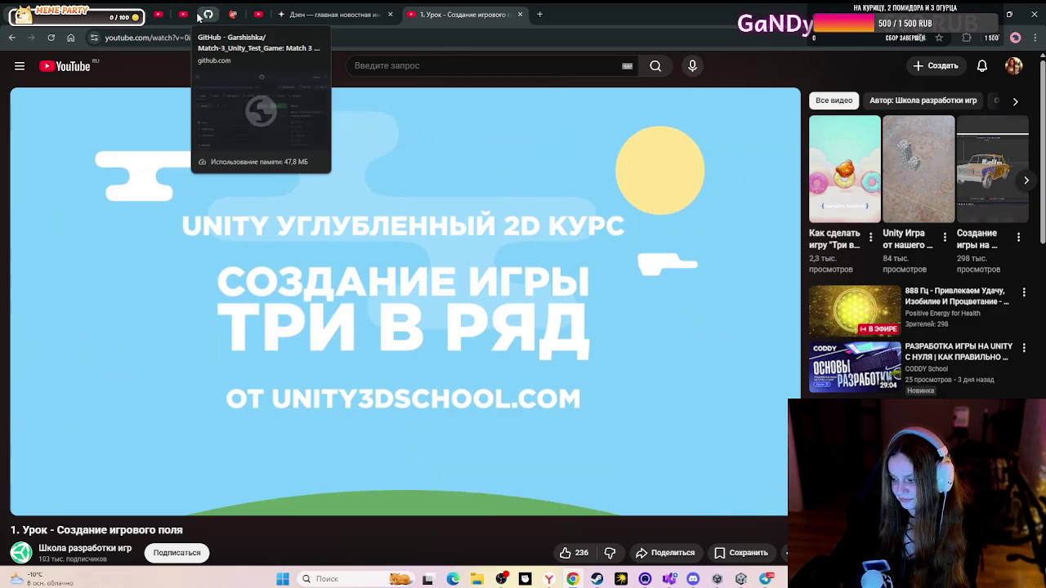